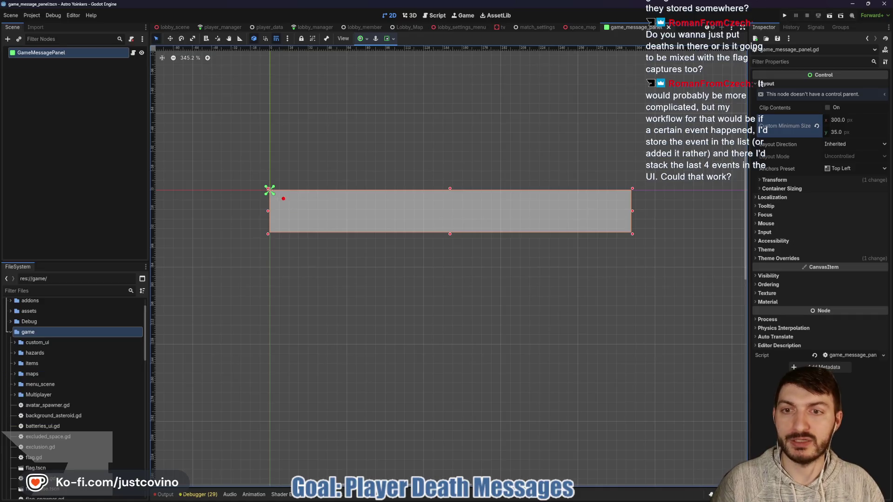
Step: Add a Label child to GameMessagePanel and anchor it with the Full Rect preset
left_click_drag(285, 207, 319, 228)
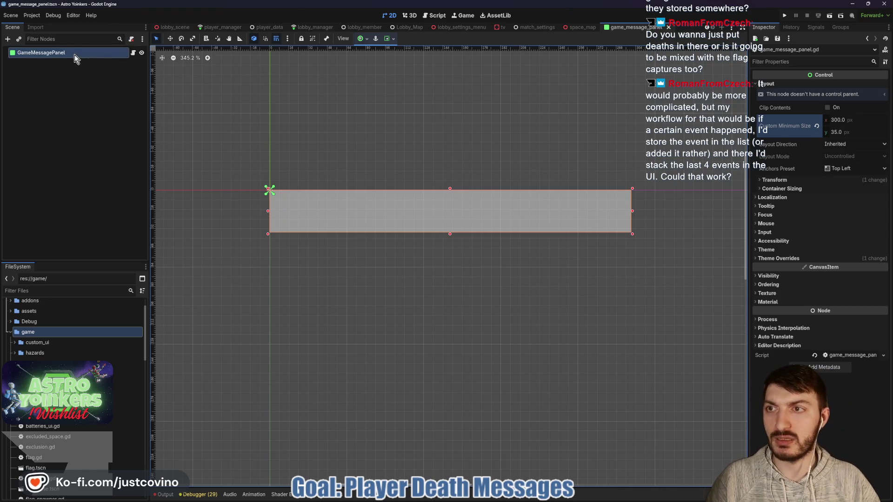
key("ctrl+a")
type("lab")
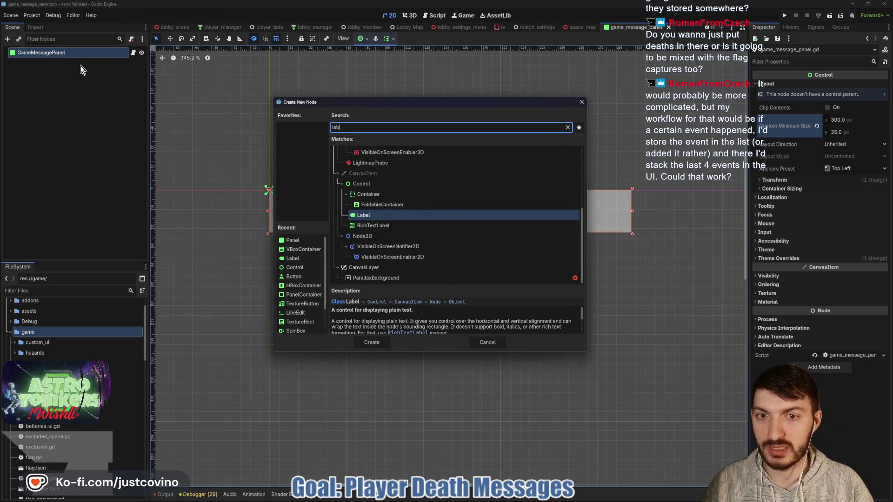
key("Return")
left_click(364, 38)
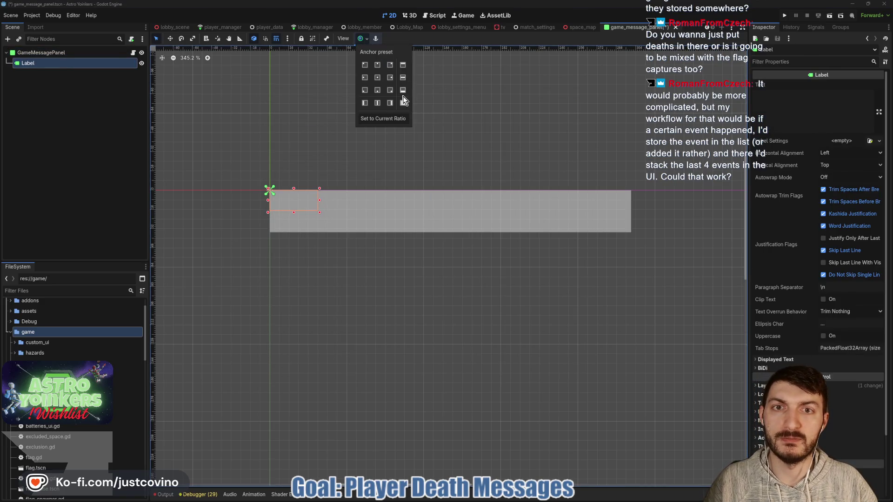
left_click(403, 103)
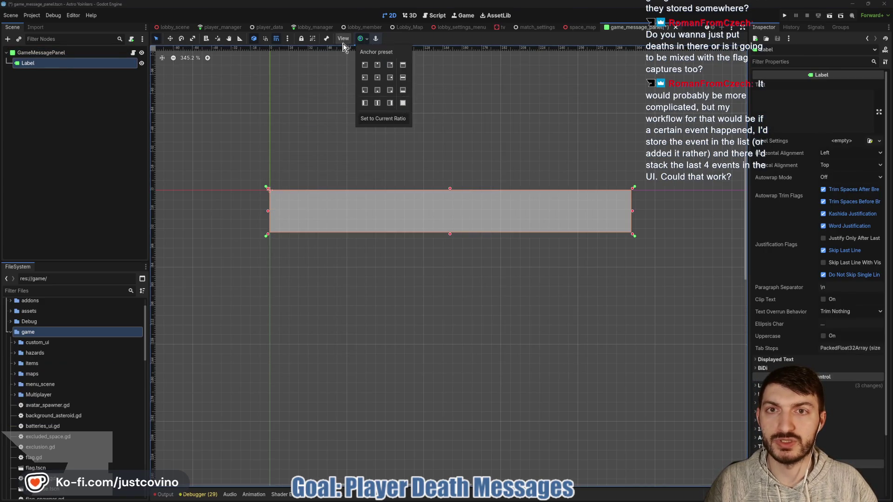
Step: Give the label placeholder text and centre it horizontally and vertically
left_click(783, 100)
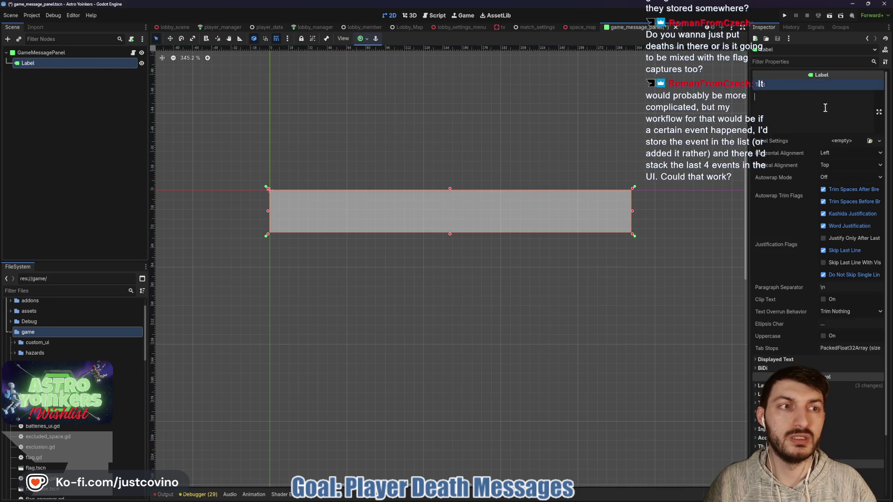
type("test")
left_click(842, 153)
left_click(839, 173)
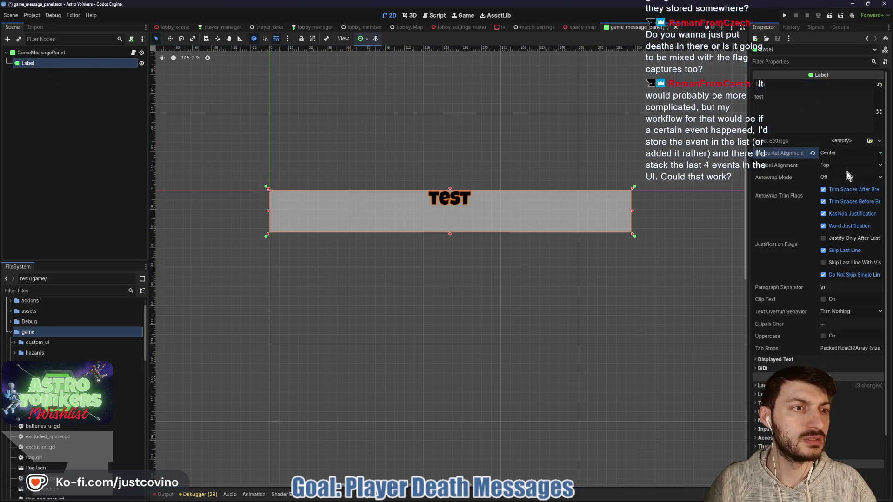
left_click(837, 166)
left_click(837, 184)
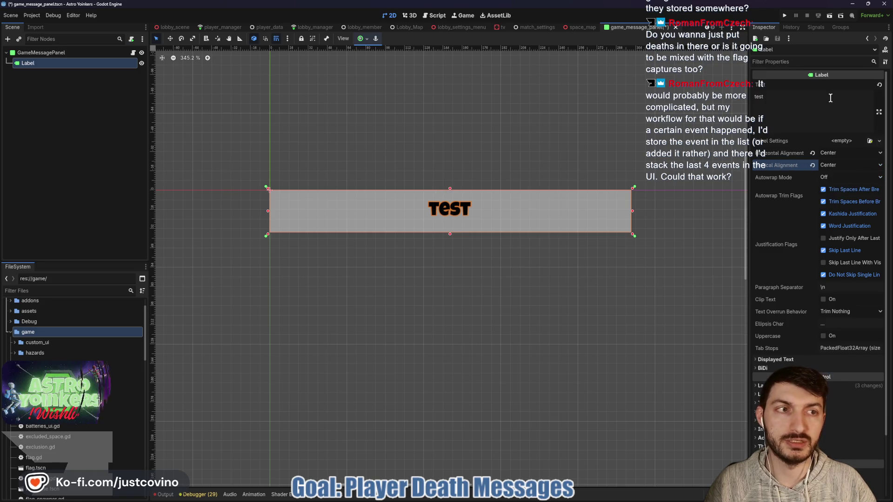
Step: Change the label text to 'Player 1 Got Got by a thing!' and create new LabelSettings
left_click(797, 104)
key("BackSpace")
key("BackSpace")
key("BackSpace")
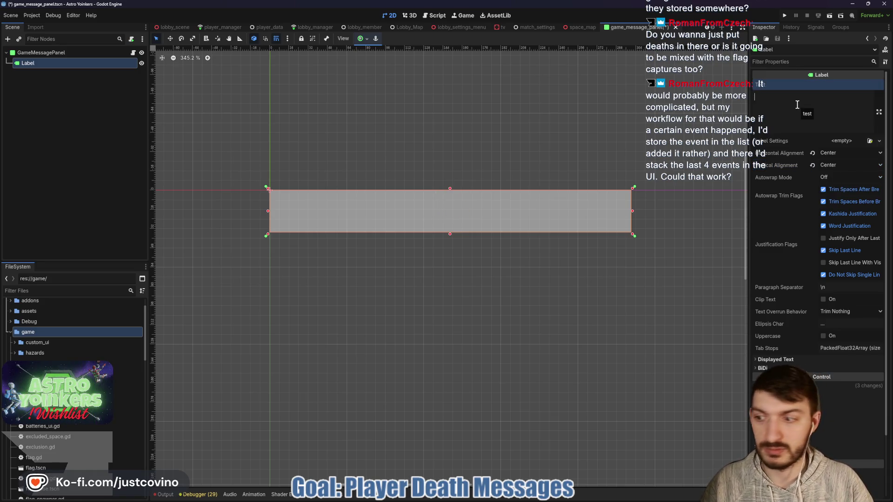
type("ayer 1 Got Got")
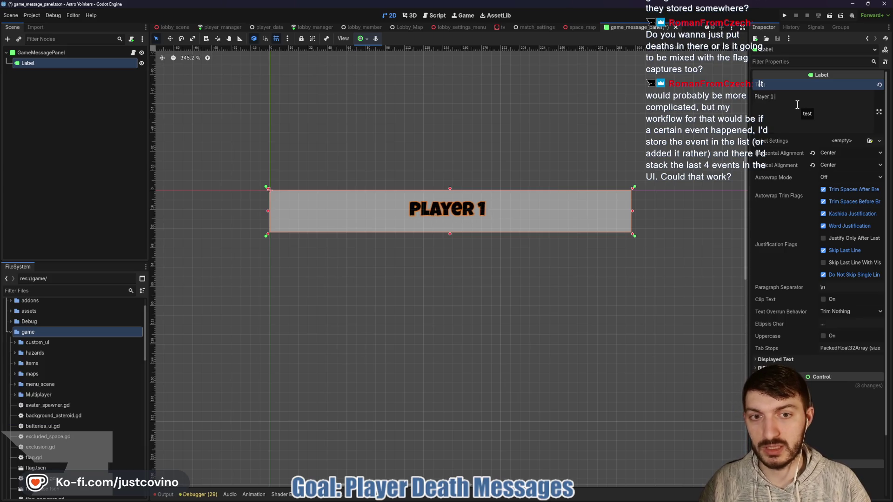
type(" by a thing!")
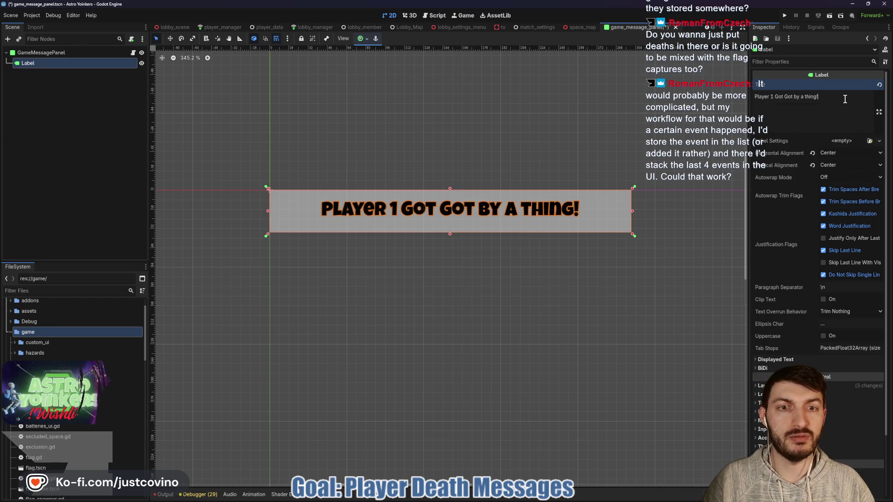
triple_click(818, 108)
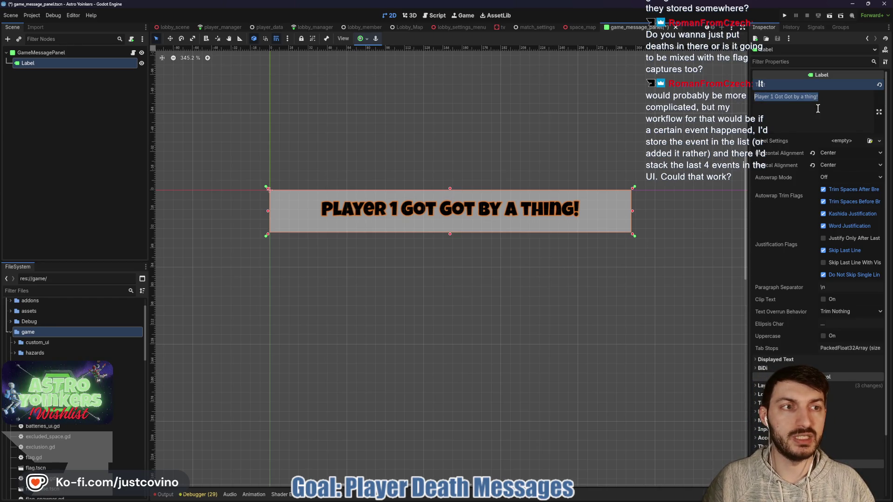
left_click(842, 142)
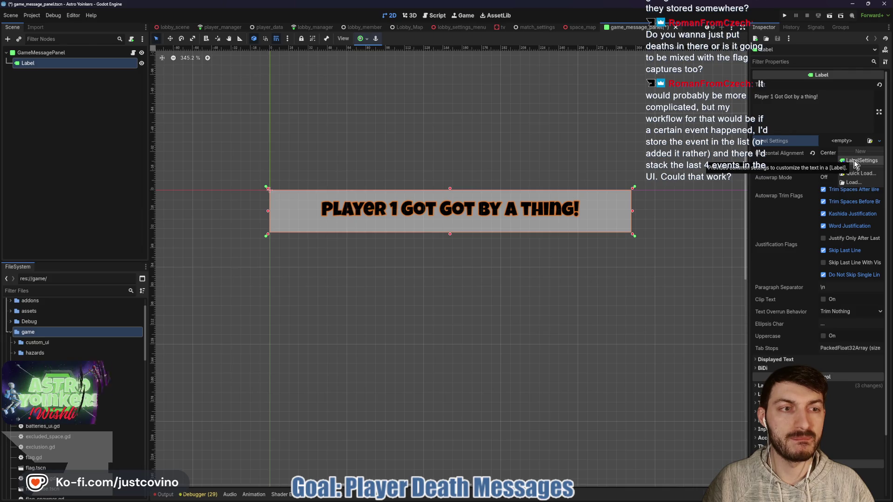
left_click(854, 162)
Step: Set the label's font size to 18 and its colour to a pale, near-white cyan
left_click(844, 141)
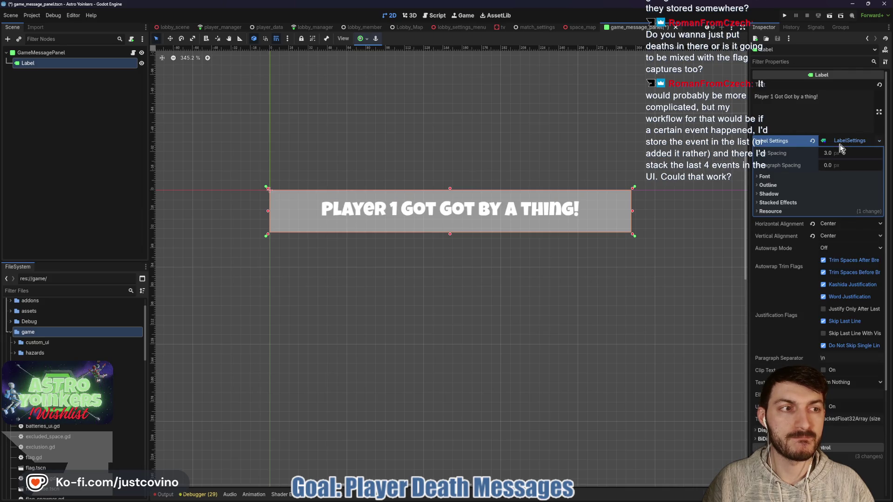
left_click(778, 178)
left_click(836, 198)
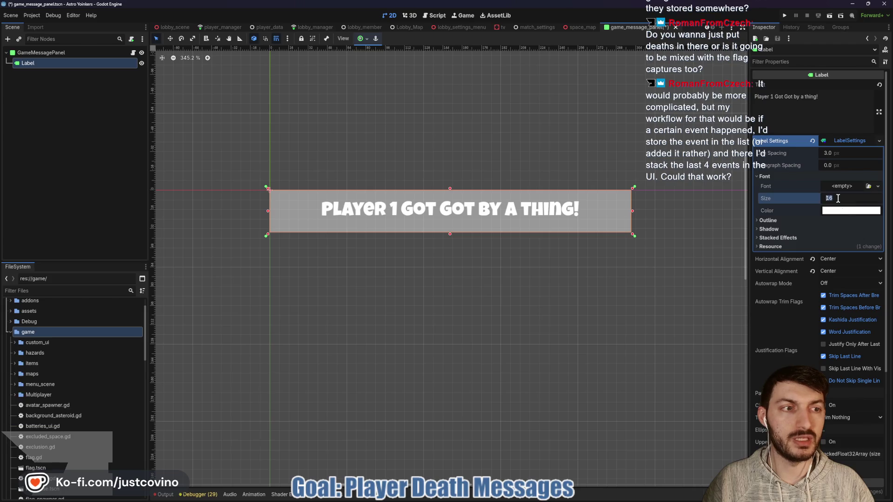
type("18")
key("Return")
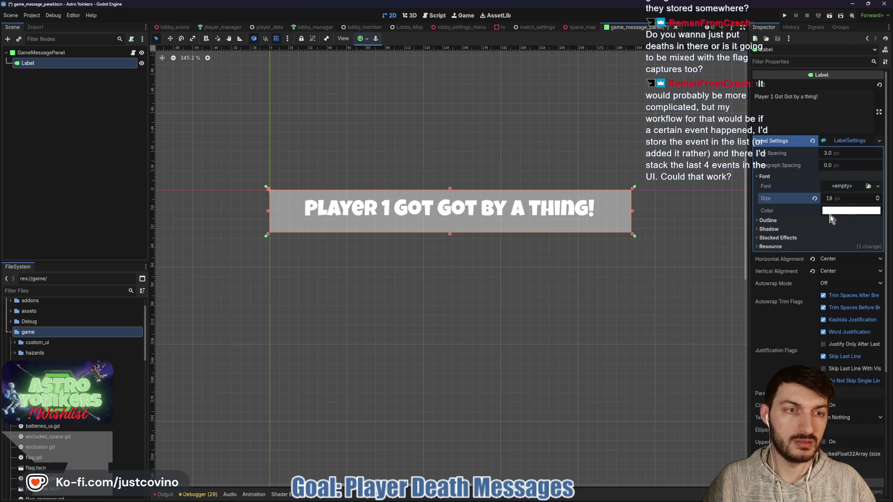
left_click(850, 212)
left_click_drag(885, 280, 886, 267)
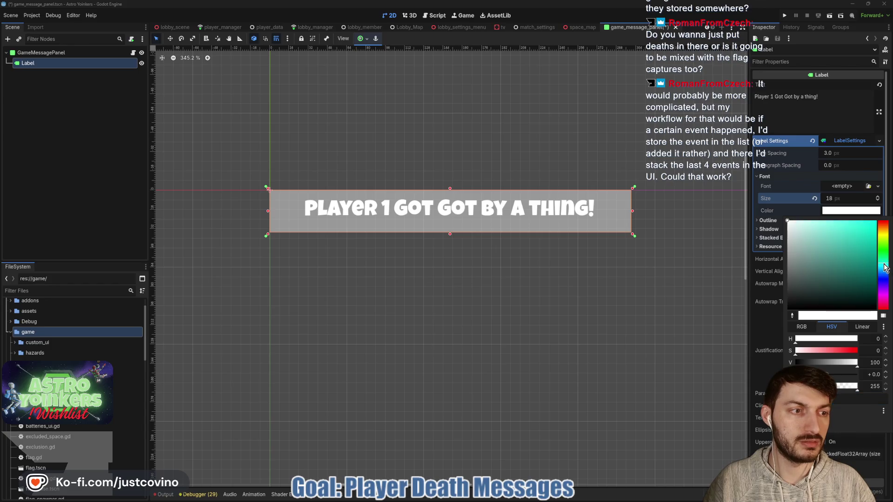
left_click(863, 277)
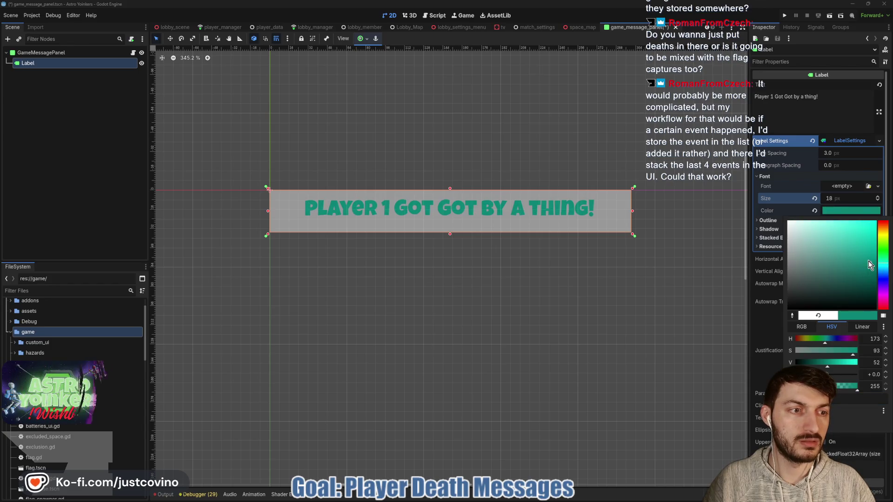
left_click(794, 240)
mouse_move(794, 239)
left_mouse_down()
mouse_move(803, 225)
mouse_move(784, 222)
mouse_move(809, 228)
left_mouse_up()
left_click(768, 220)
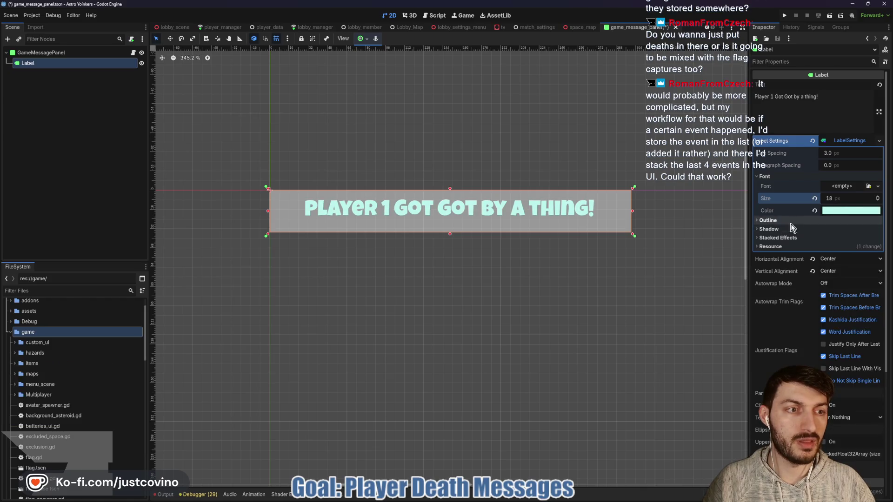
Step: Give the label a blue outline with outline size 4
left_click(769, 221)
left_click(839, 243)
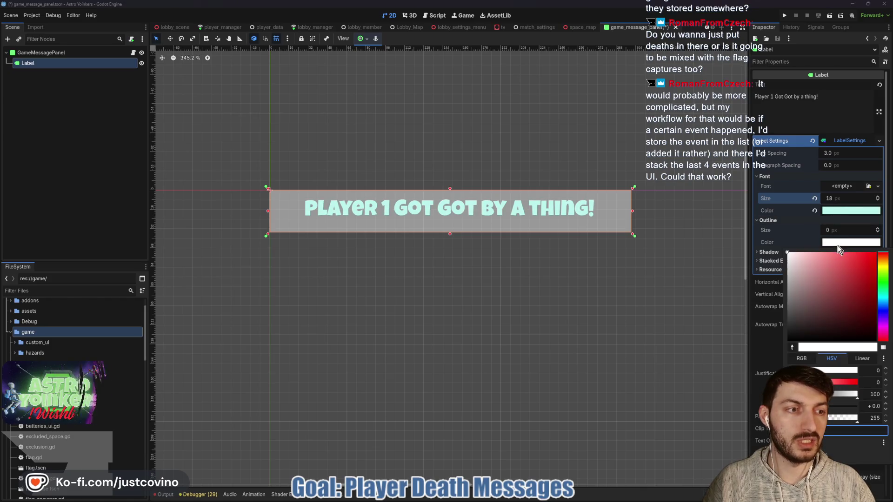
left_click(885, 308)
left_click_drag(839, 277, 849, 263)
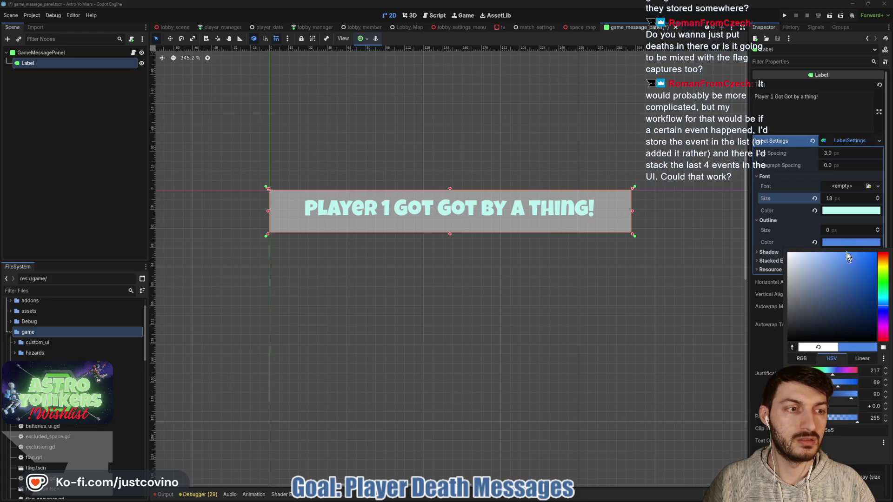
left_click(836, 233)
left_click(836, 234)
type("2")
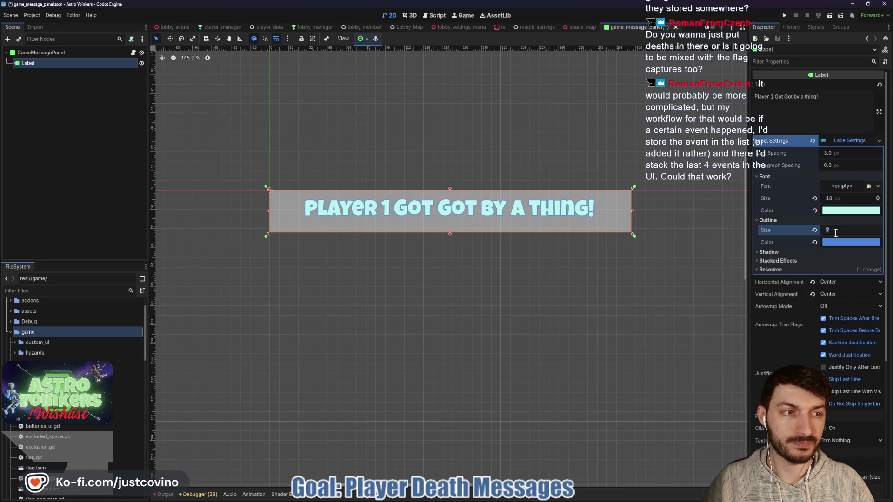
type("4")
key("Return")
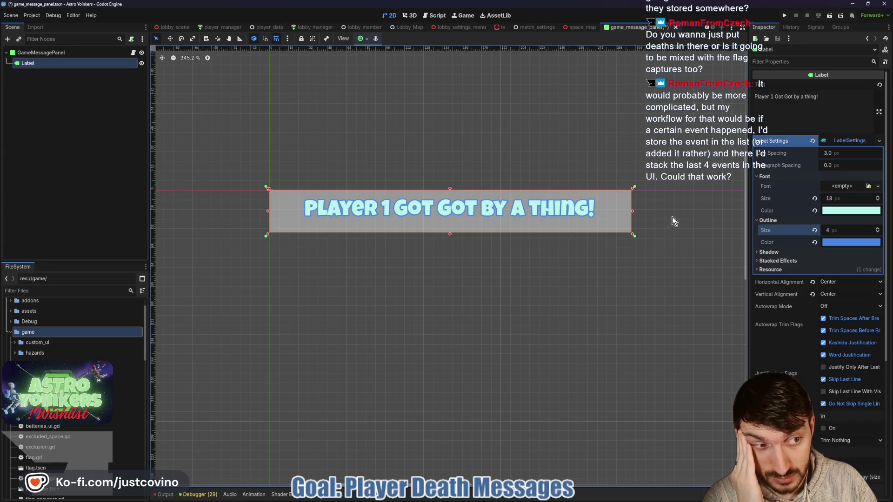
left_click(832, 140)
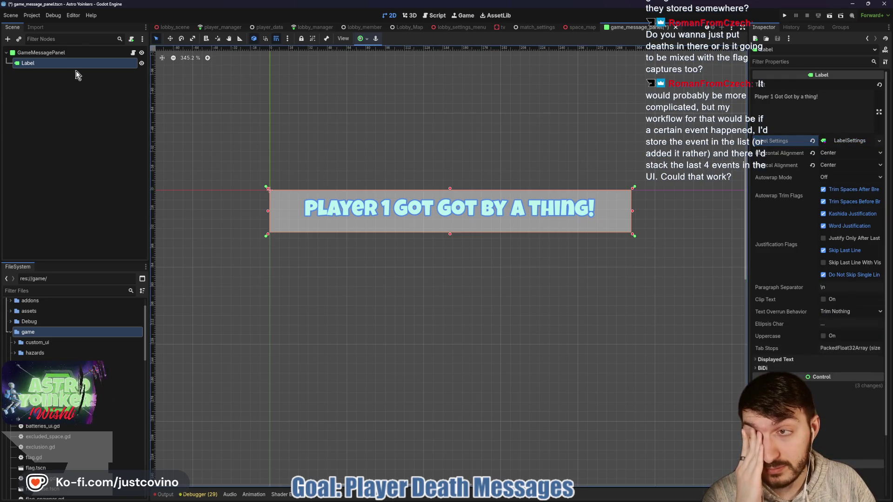
left_click(133, 53)
double_click(43, 64)
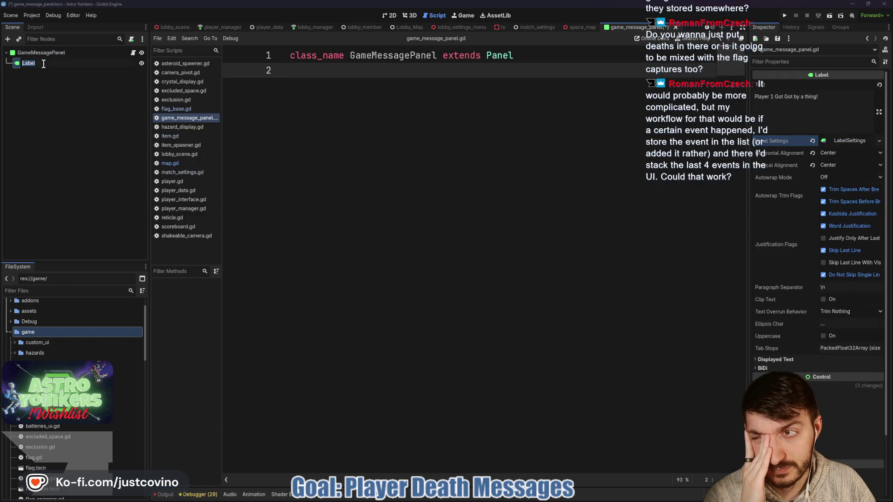
key("Return")
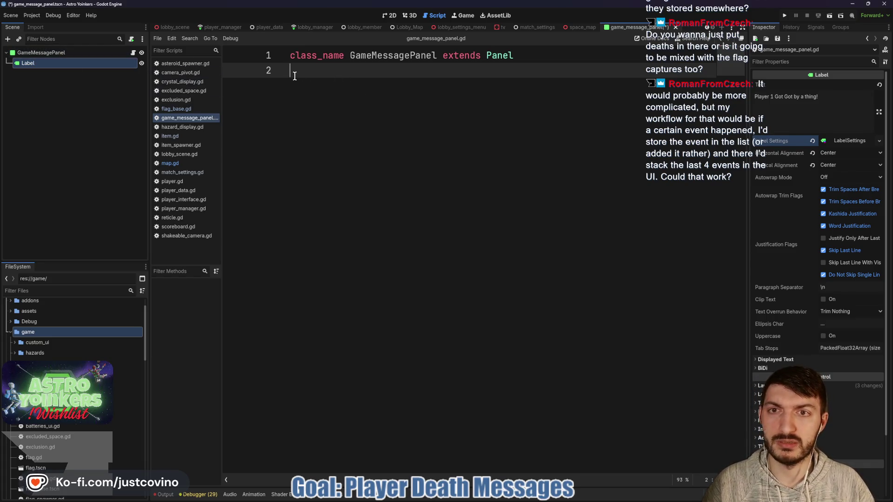
key("Return")
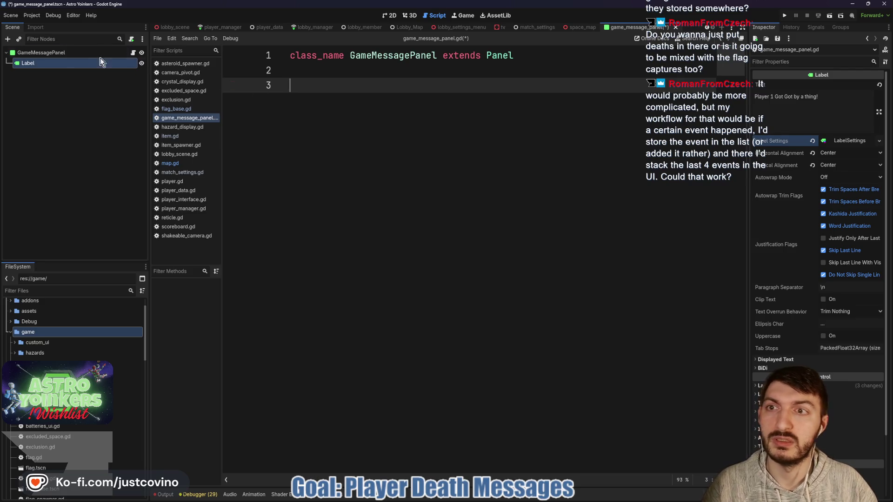
left_click_drag(70, 69, 395, 130)
key("Return")
key("Return")
key("Return")
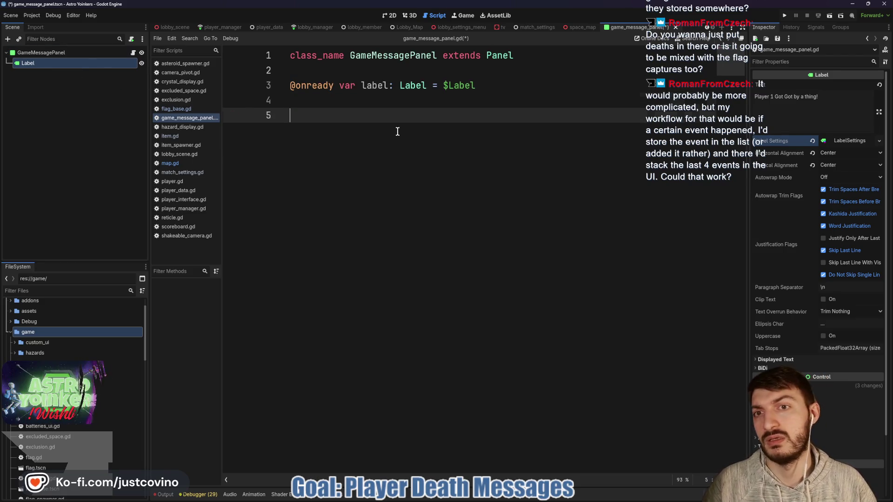
Step: Write set_label(text: String) -> void: assigning label.text = text, and save the script
type("func set_labe")
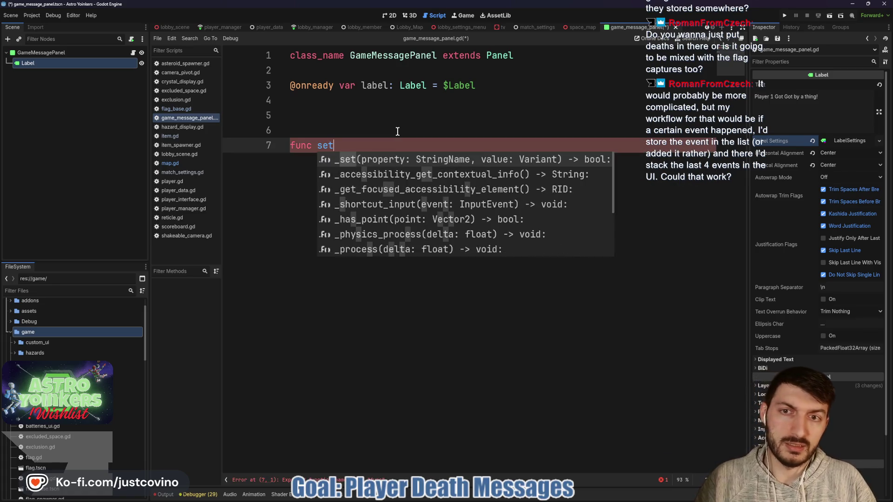
type("l(text")
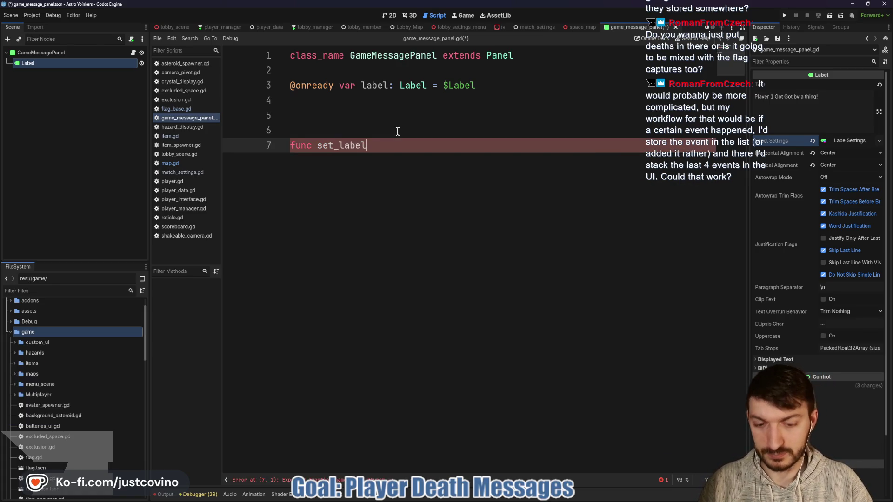
type(": String) ->")
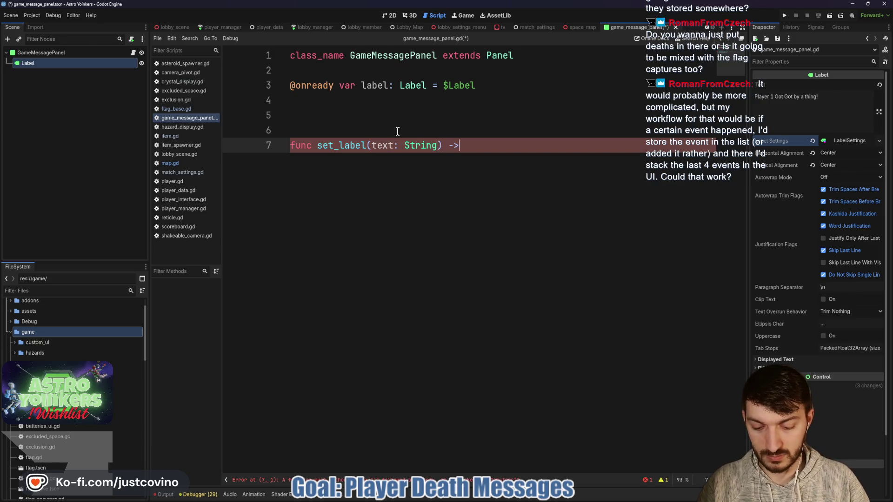
type(" void:")
key("Return")
type("label")
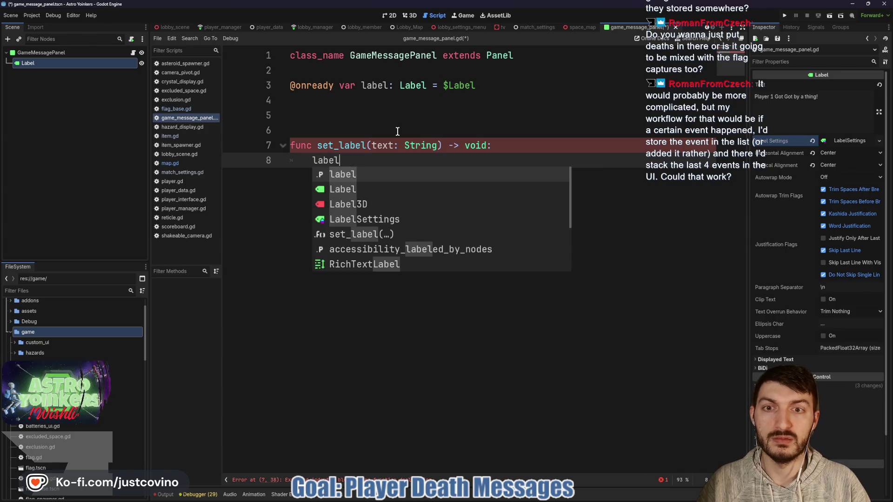
type(".text = te")
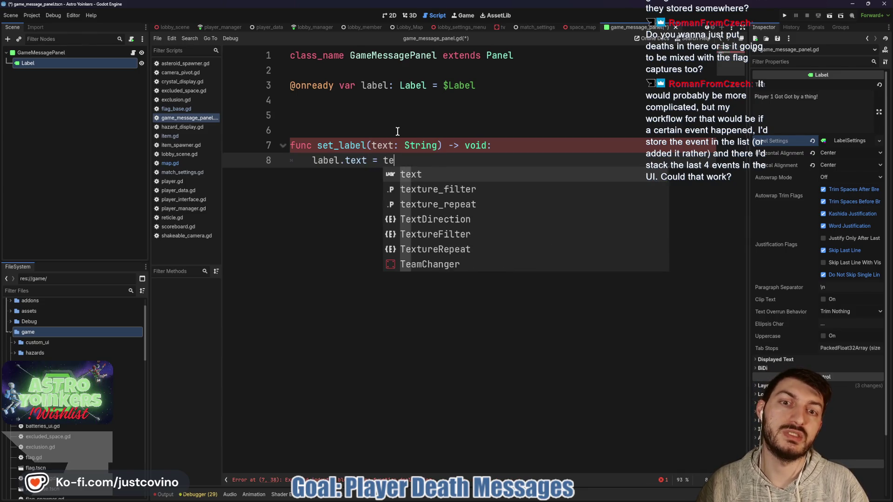
key("Return")
key("ctrl+s")
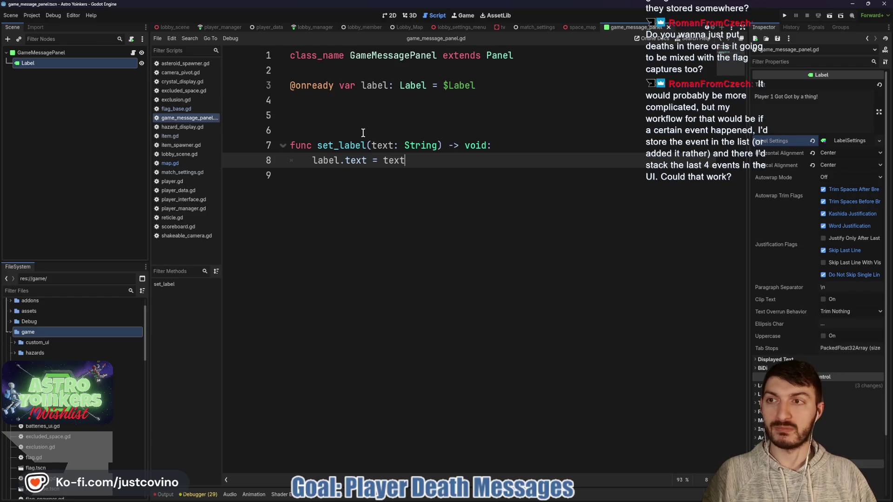
left_click(344, 127)
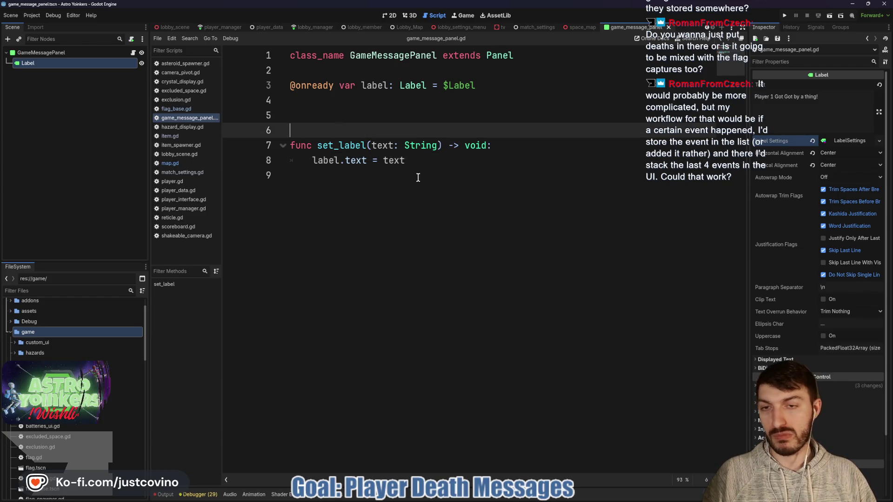
Step: Add a toggle_label(is_toggled: bool) -> void: function below set_label
left_click(431, 166)
key("Return")
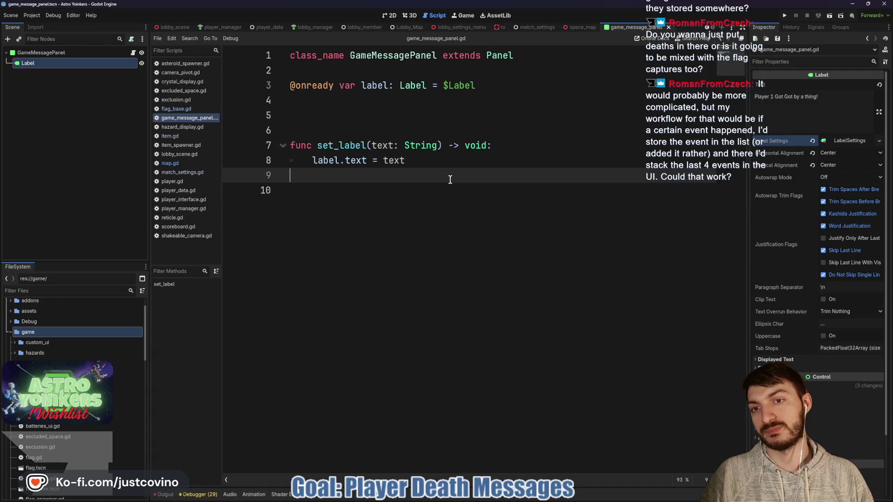
key("Return")
type("func")
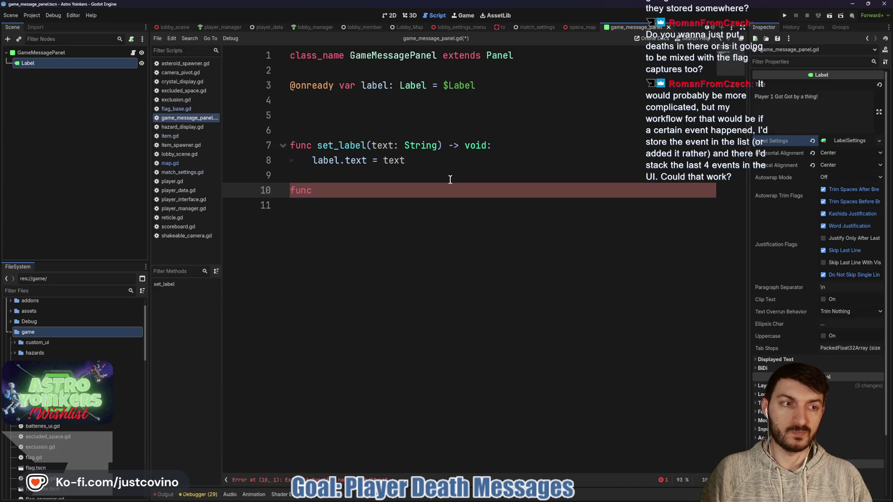
type("toggle")
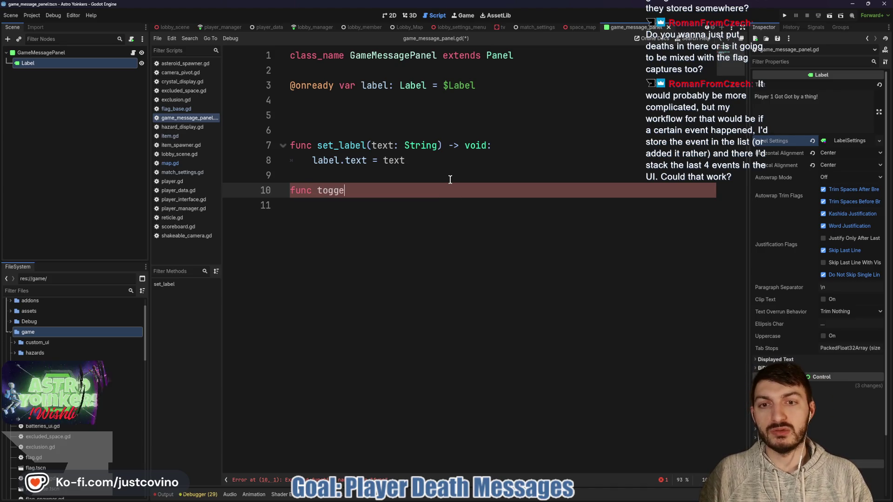
type("_label(")
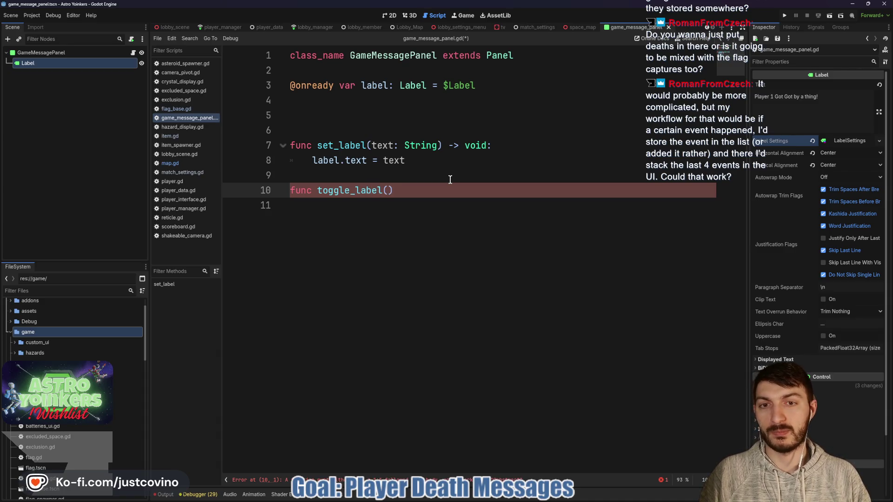
type("is_")
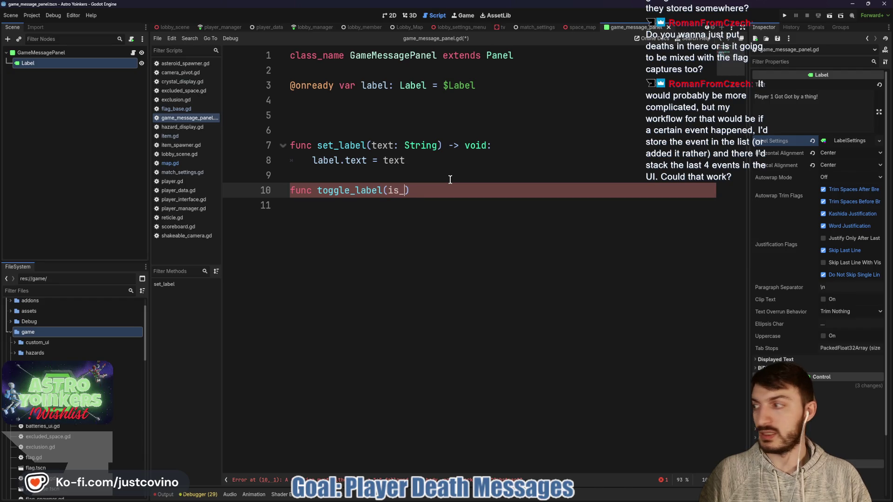
type("toggled: bool")
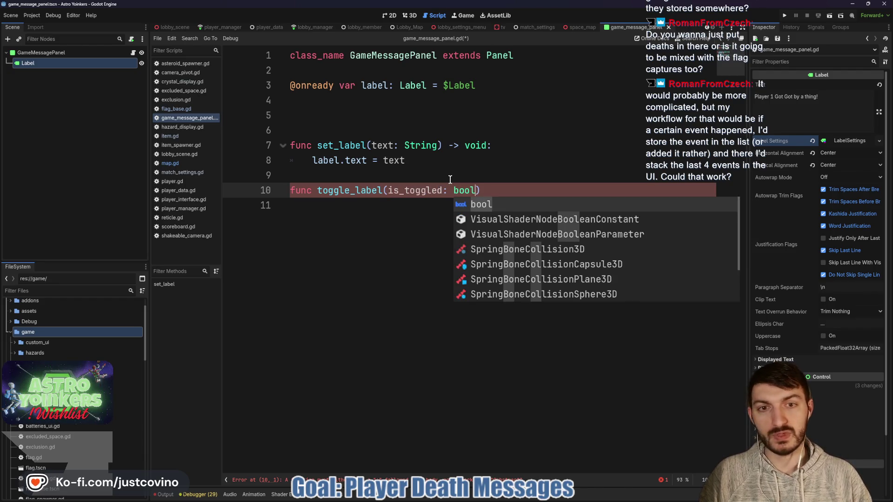
type(") -> void")
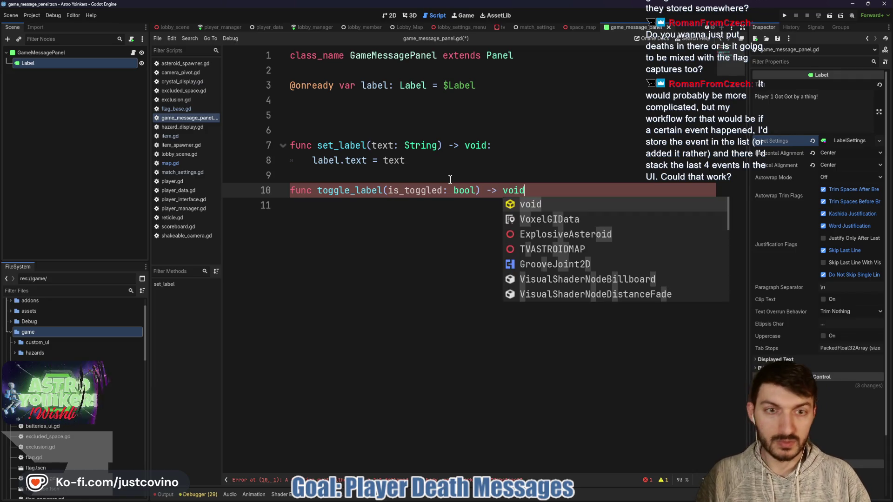
type(":")
key("Return")
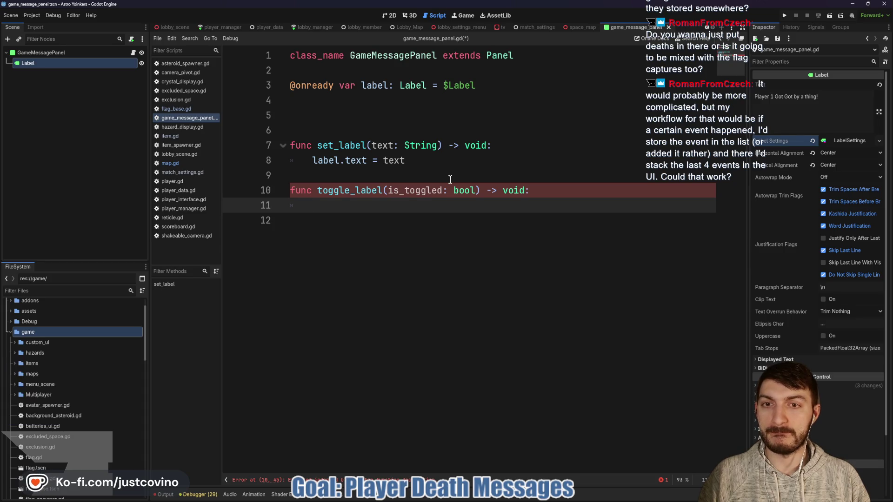
Step: Make toggle_label tween self's "modulate:a" to 1.0 if is_toggled else 0.0 over 4 seconds
type("mou")
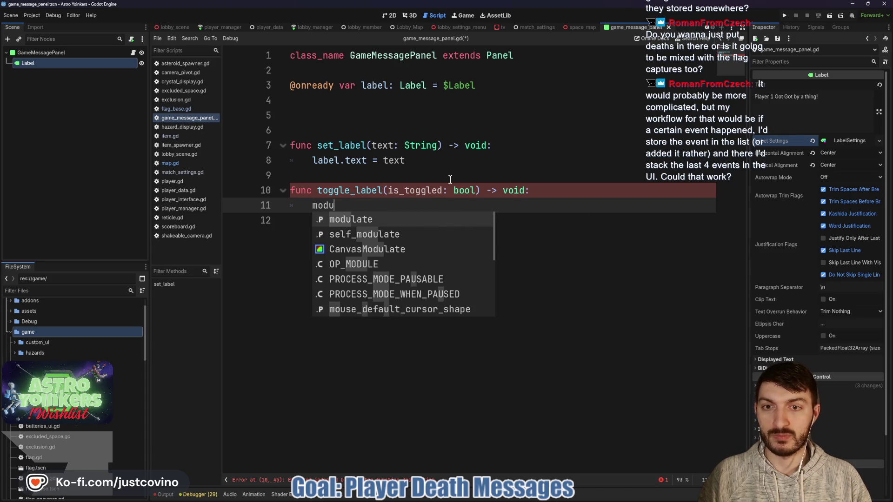
key("BackSpace")
key("BackSpace")
key("BackSpace")
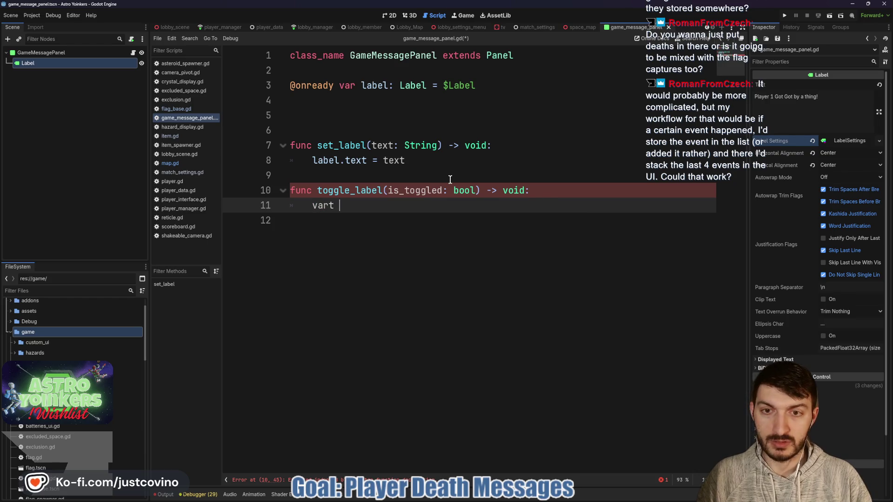
key("BackSpace")
key("BackSpace")
type("tween = crea")
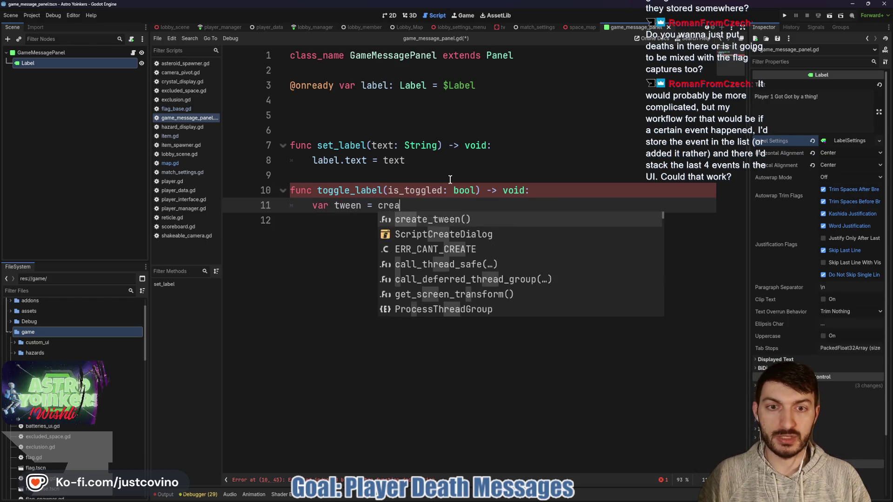
key("Return")
key("Return")
type("tween.tw")
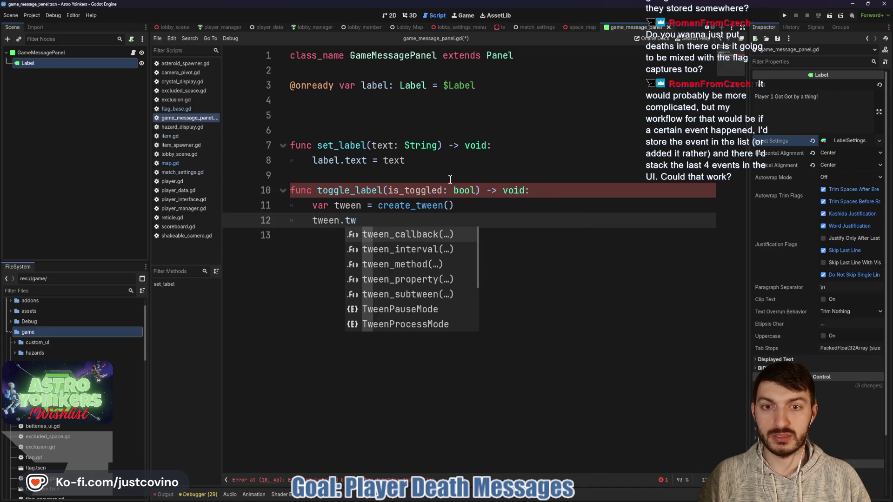
type("een_p")
key("Return")
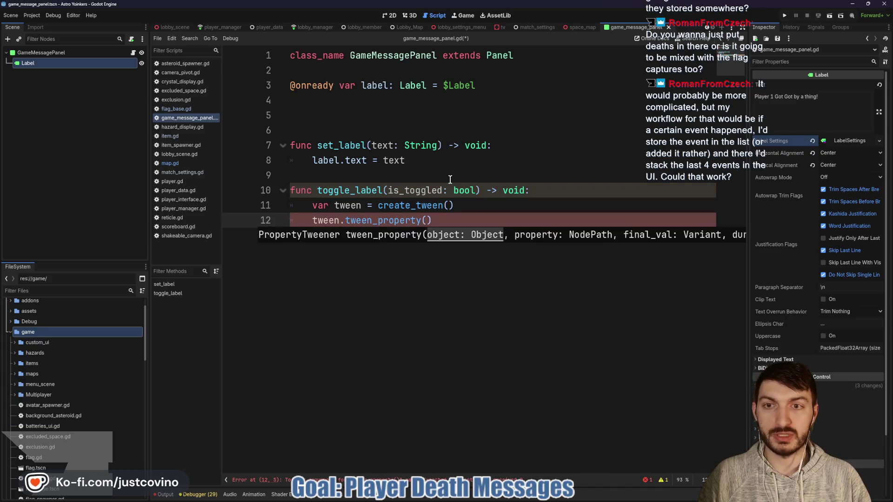
type("self, \"")
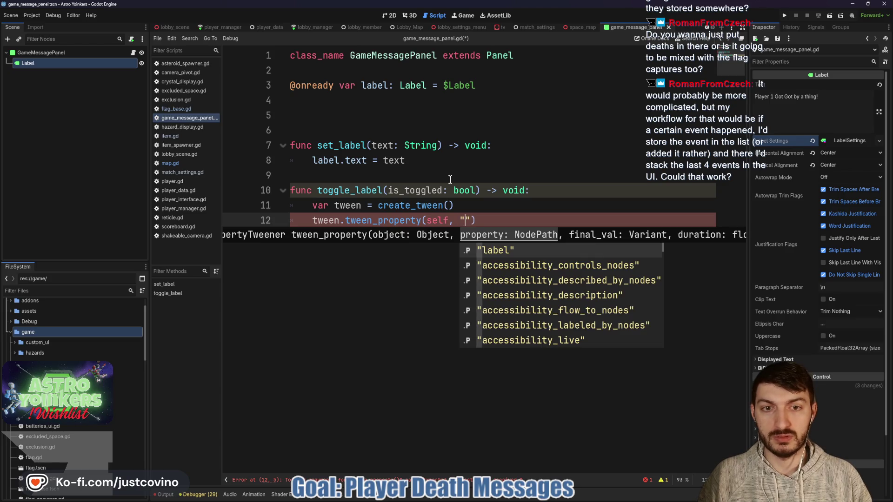
type("modulate:a\"")
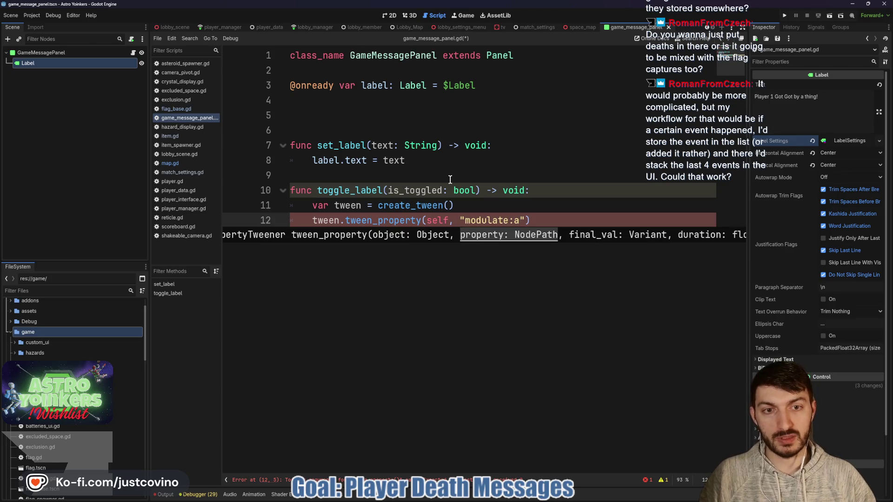
type(", 1")
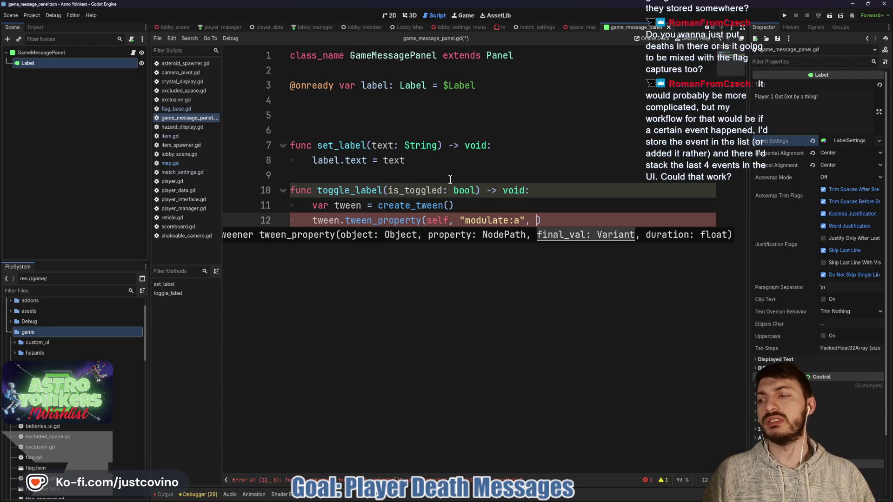
type(".0 i")
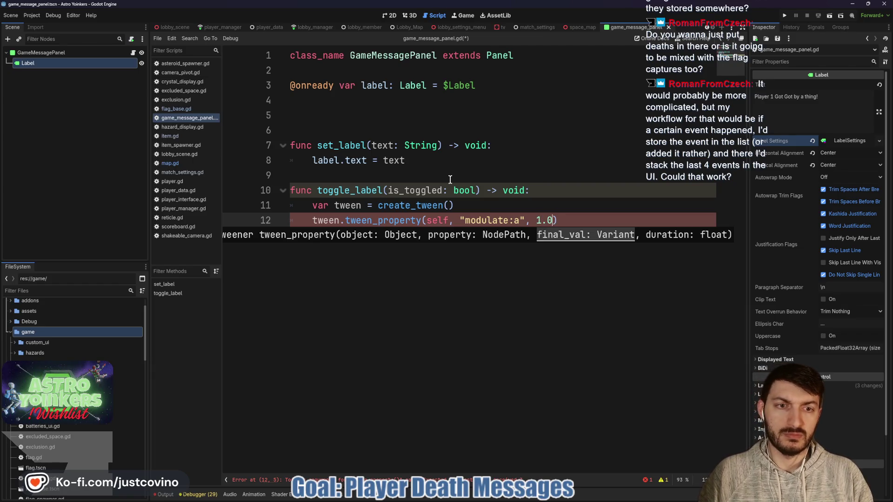
type("f")
type(" is_toggled e")
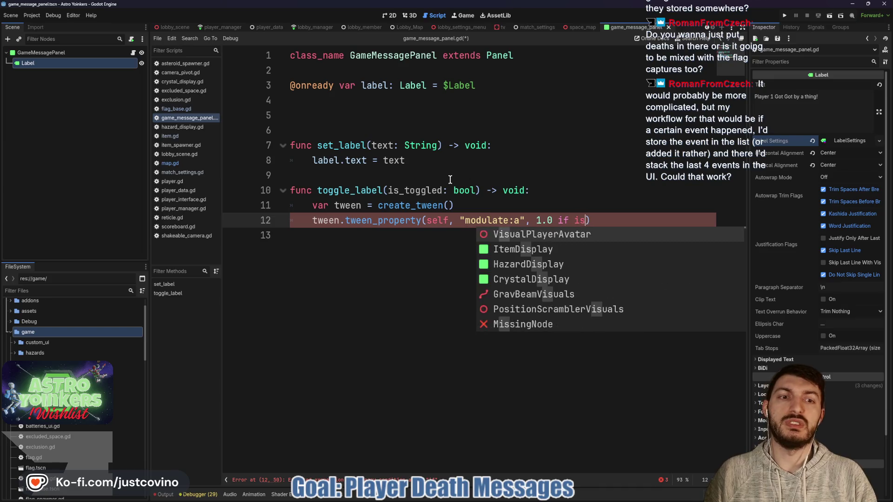
type("lse 0.0")
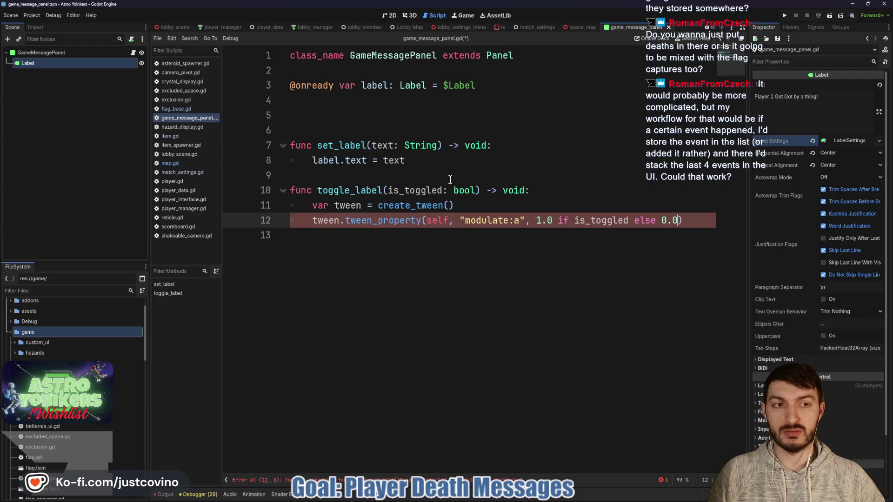
type(", ")
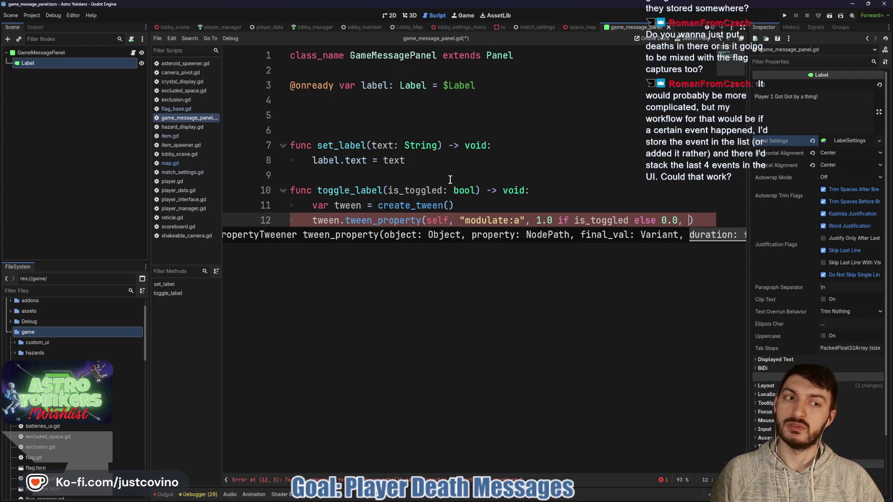
type("4.0")
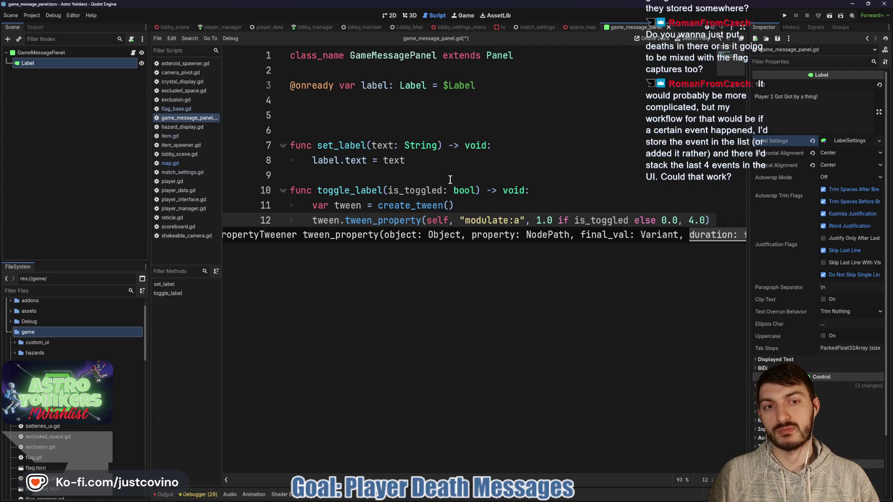
key("Return")
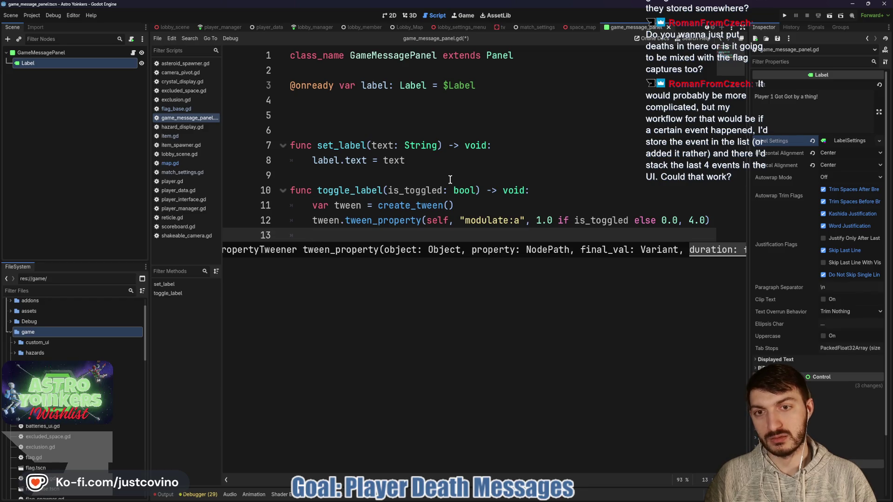
left_click(450, 180)
key("Return")
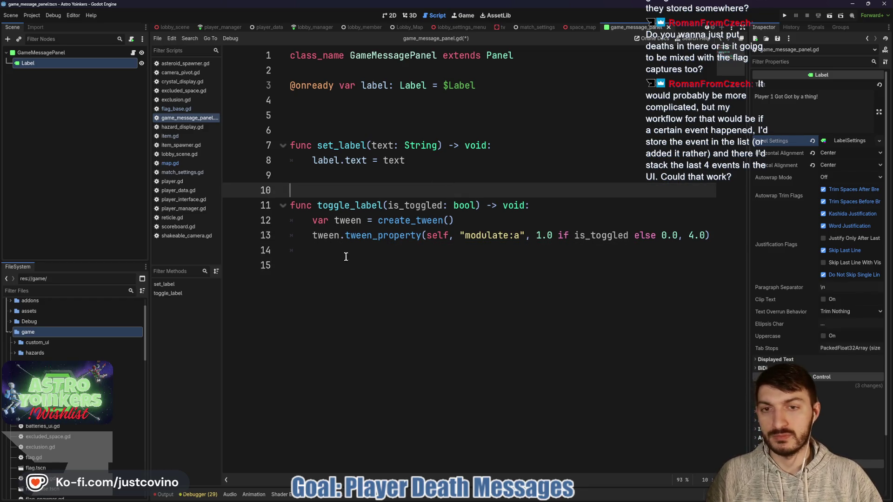
Step: Write reset_message() -> void: at the script's end, setting self.modulate.a to 0.0
left_click(340, 261)
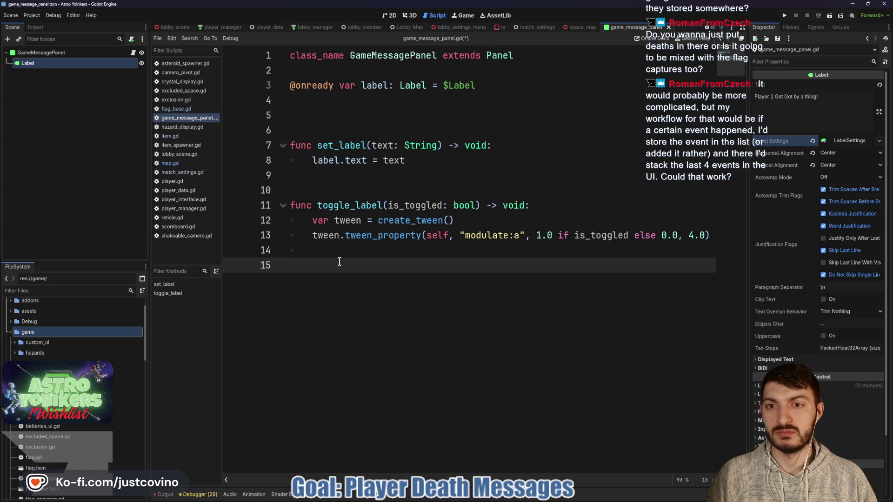
type("unc reset_label() -")
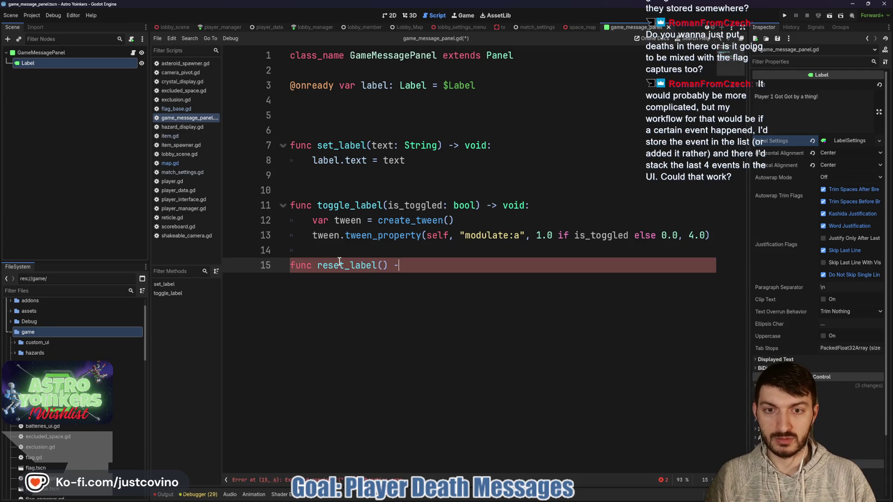
key("BackSpace")
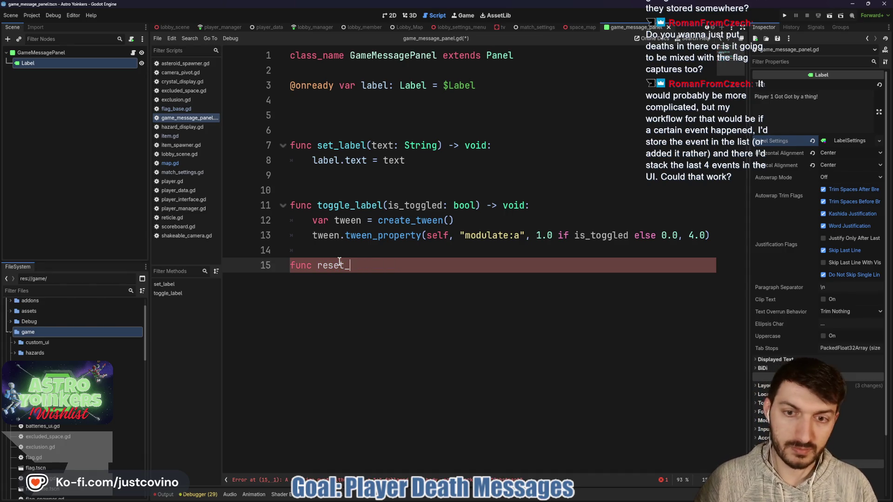
type("essage() -> ")
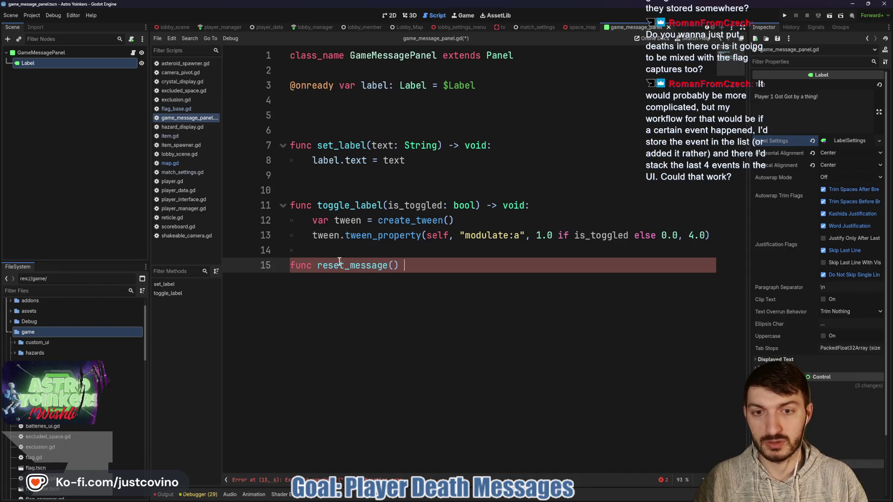
type("void:")
key("Return")
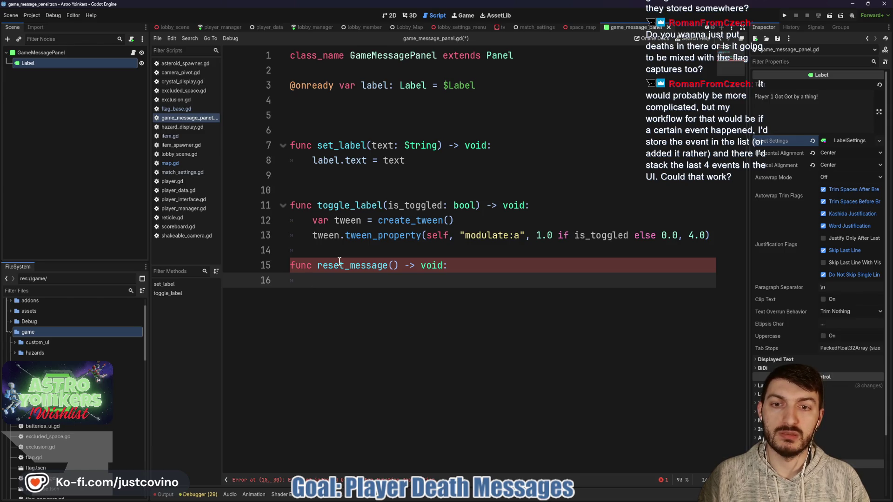
type("self.mo")
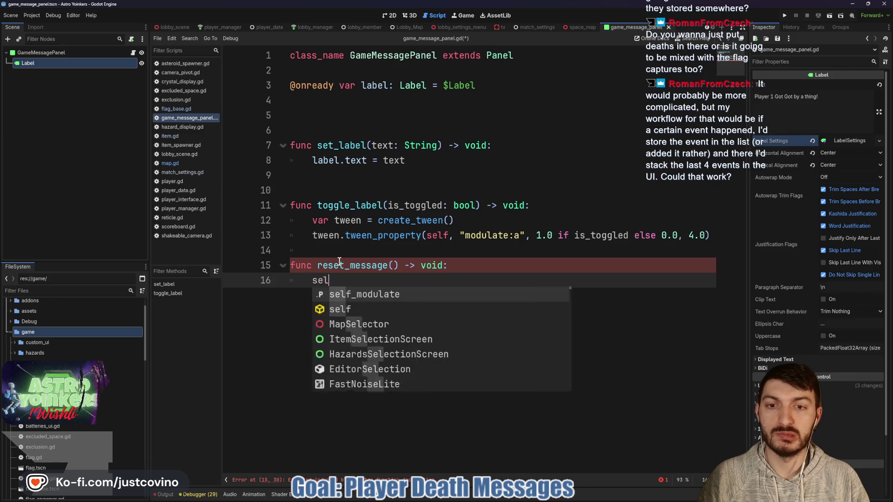
type("dulate:")
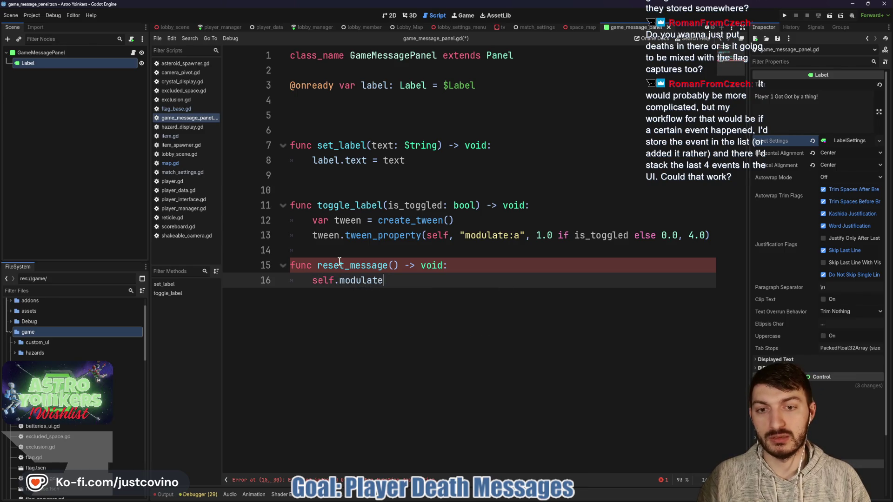
type(".a =")
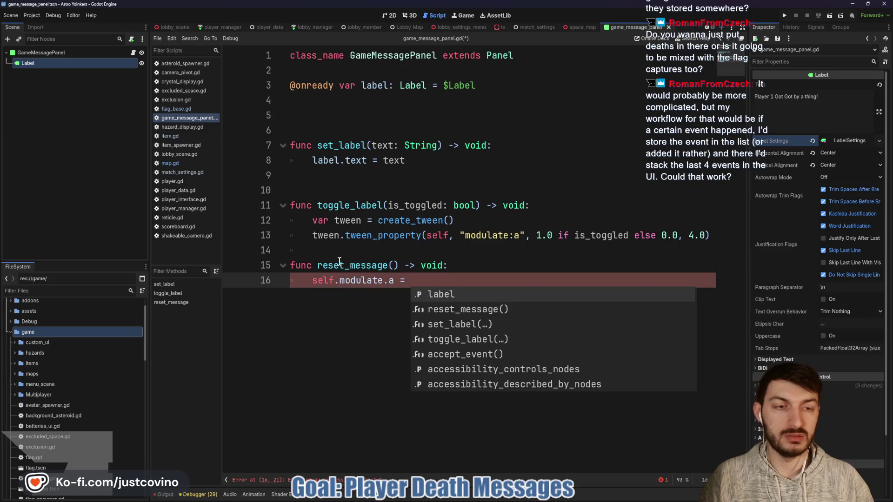
type("0.0")
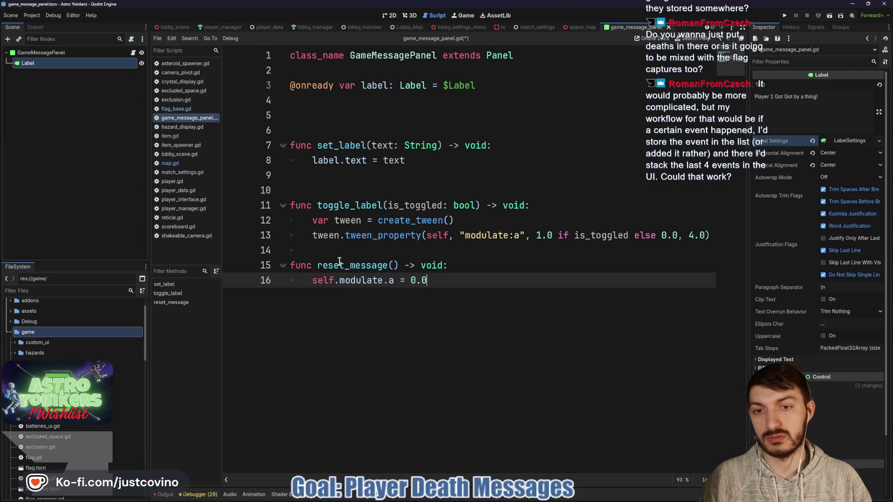
key("Return")
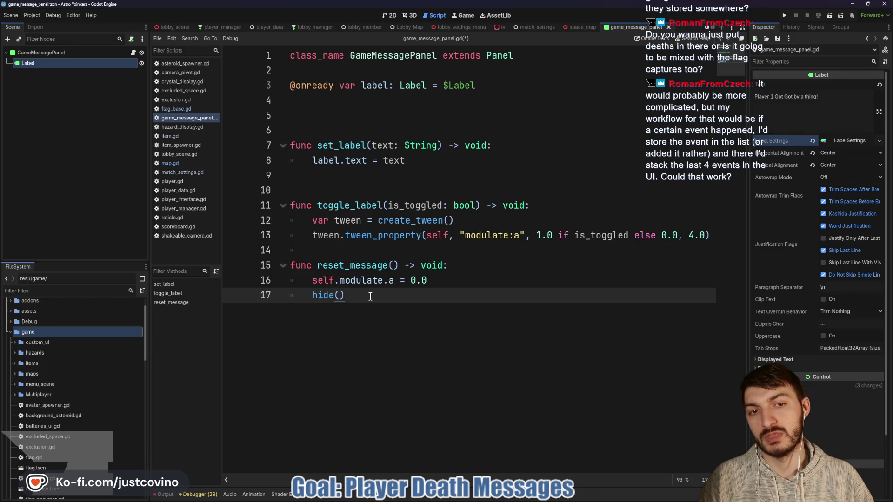
key("BackSpace")
key("BackSpace")
key("BackSpace")
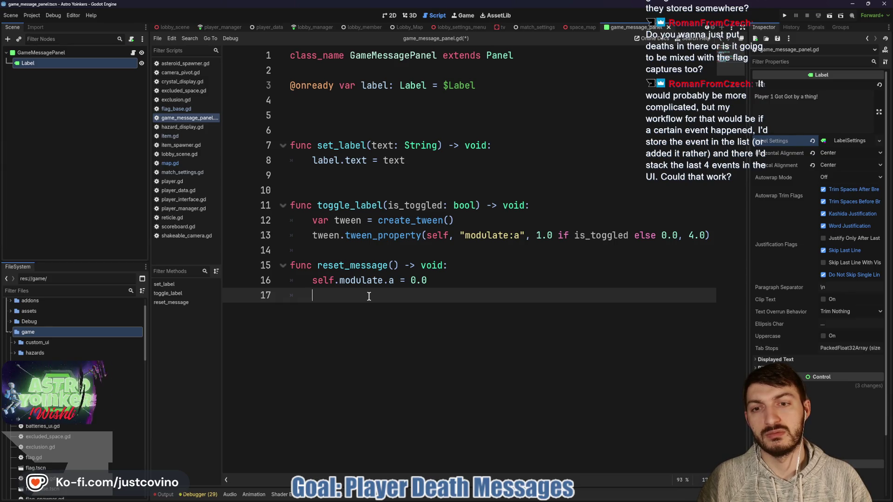
Step: Delete the reset_message function and insert show() as toggle_label's first line
left_click_drag(448, 279, 278, 266)
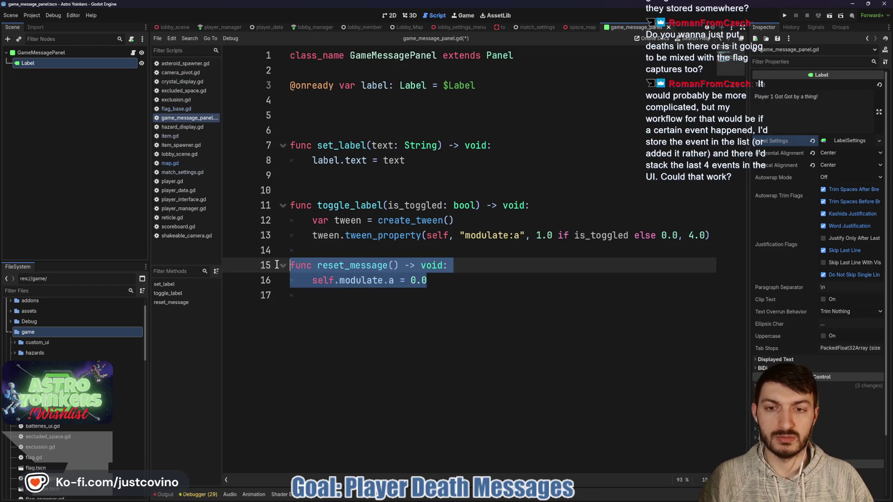
key("BackSpace")
left_click(291, 249)
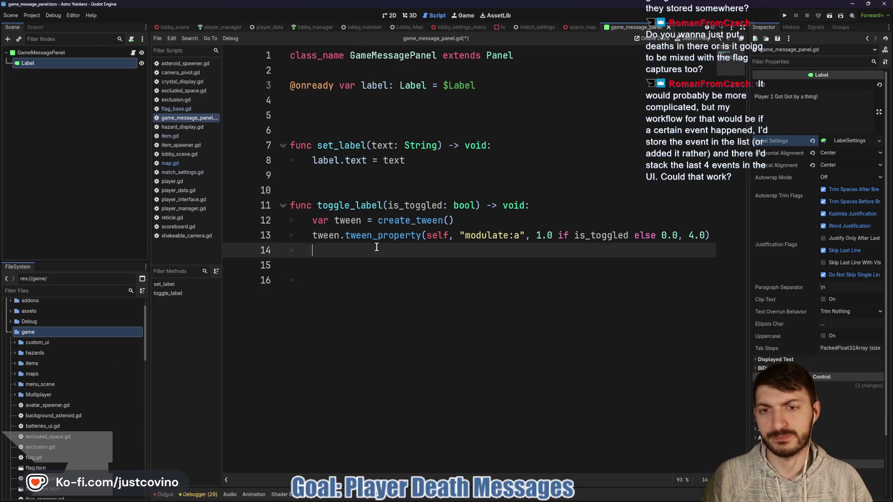
left_click(549, 200)
key("Return")
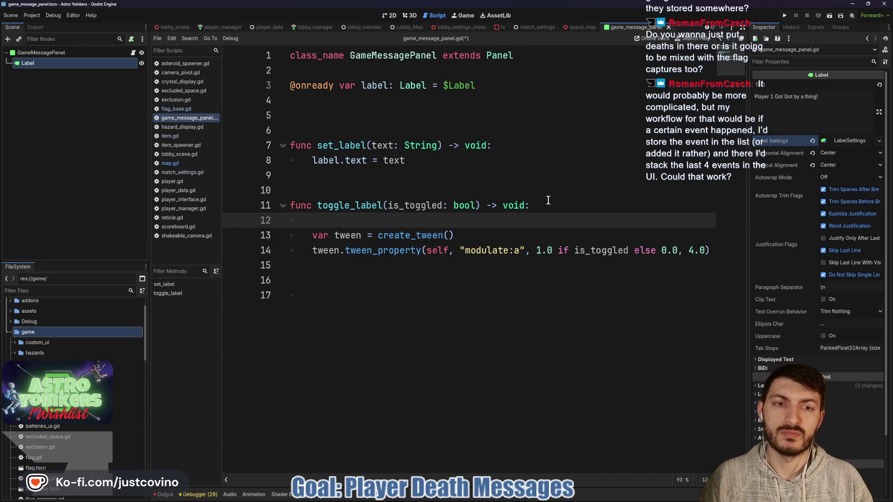
type("show")
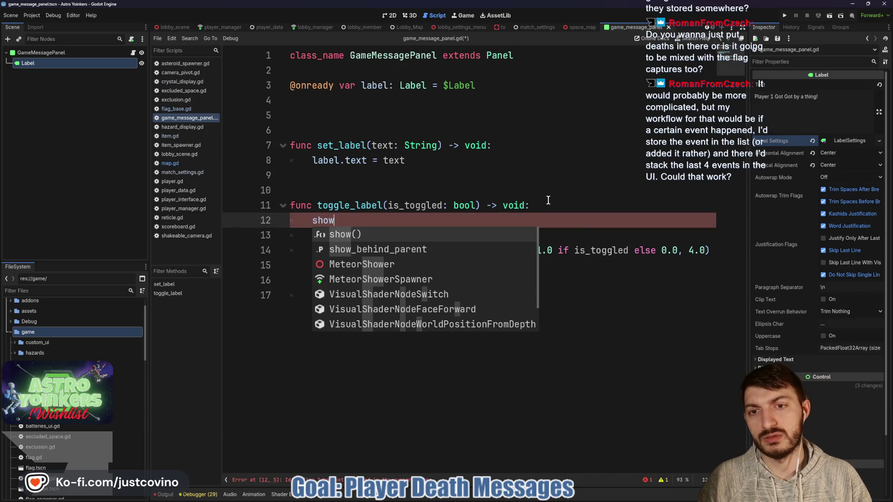
key("Return")
Step: Rename toggle_label to toggle_message
double_click(357, 204)
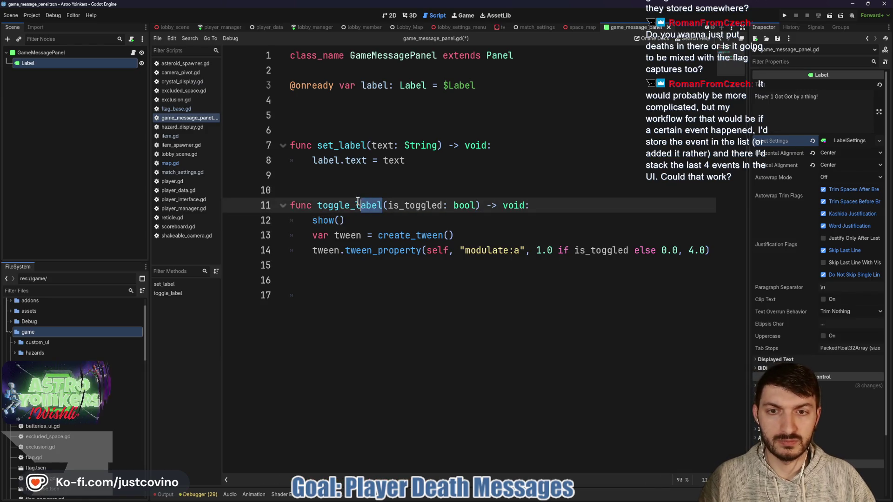
type("message")
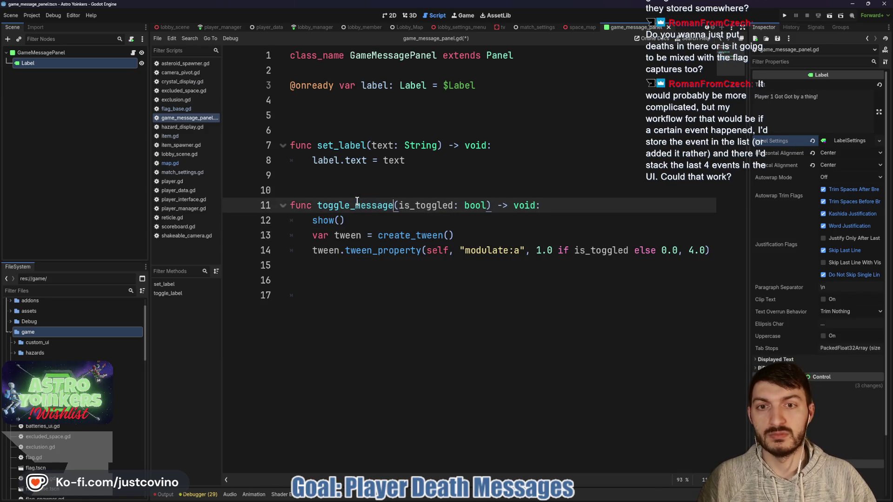
left_click(374, 266)
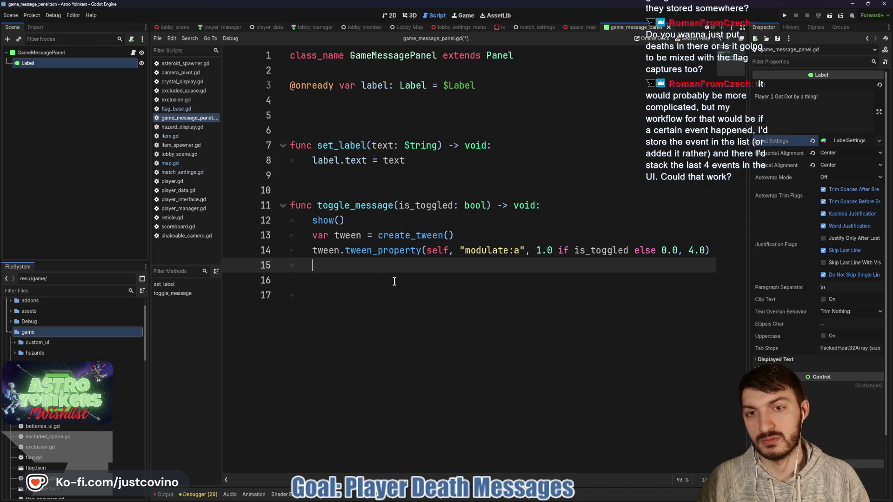
Step: Replace the show() line with 'if is_toggled: show()' at the top of toggle_message
left_click_drag(377, 220, 298, 217)
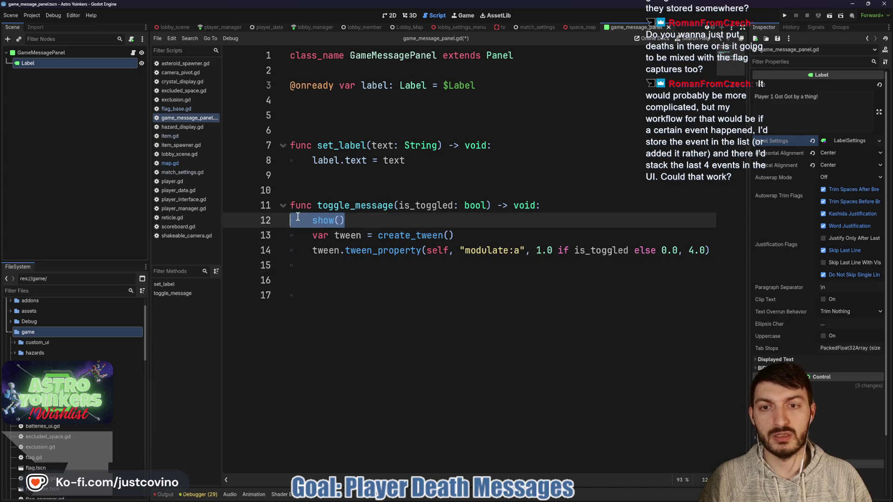
key("BackSpace")
key("BackSpace")
left_click(336, 251)
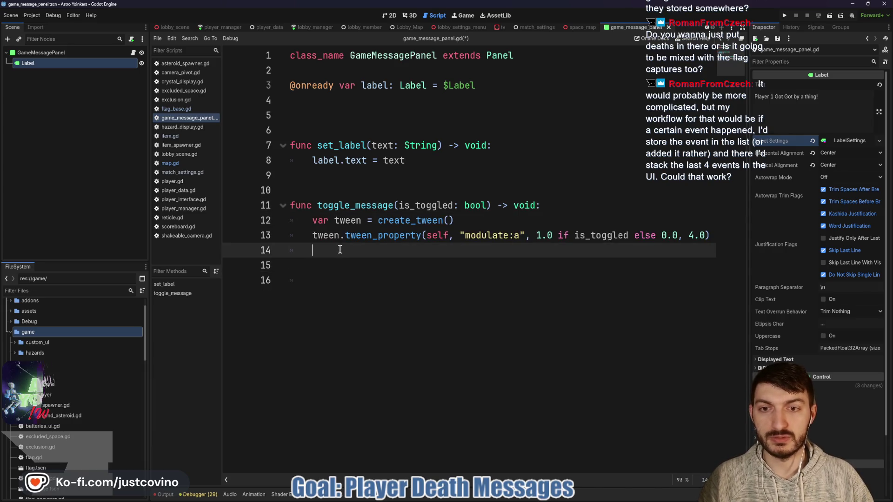
left_click(571, 209)
left_click(383, 250)
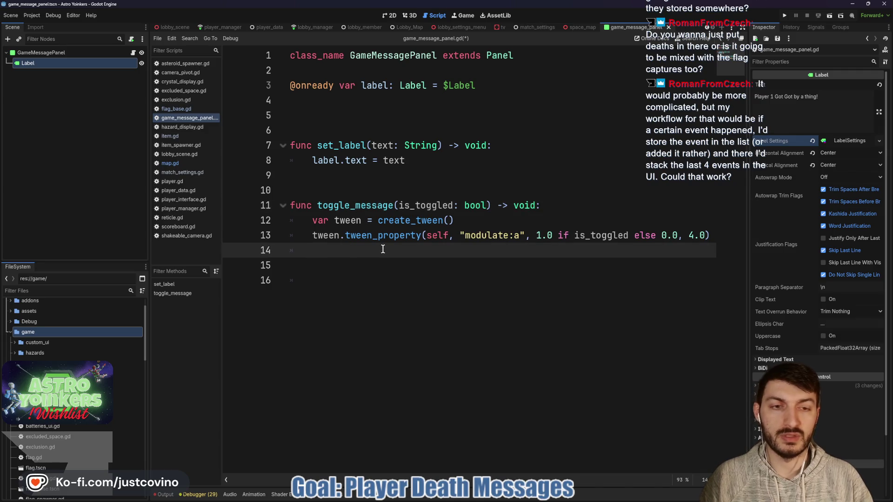
left_click(575, 209)
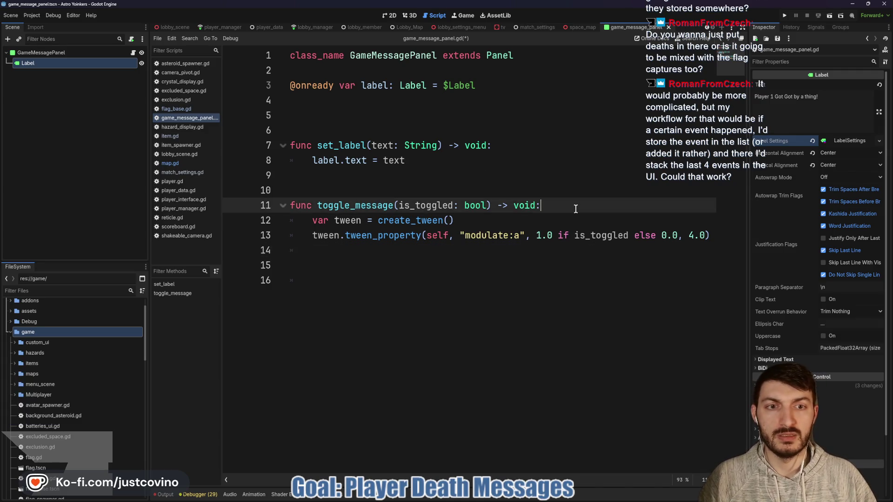
key("Return")
type("if is")
key("Return")
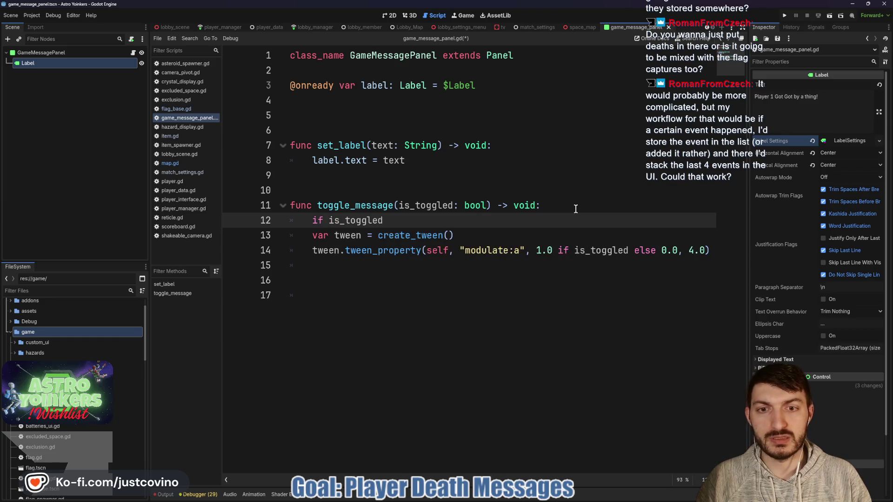
type(": ")
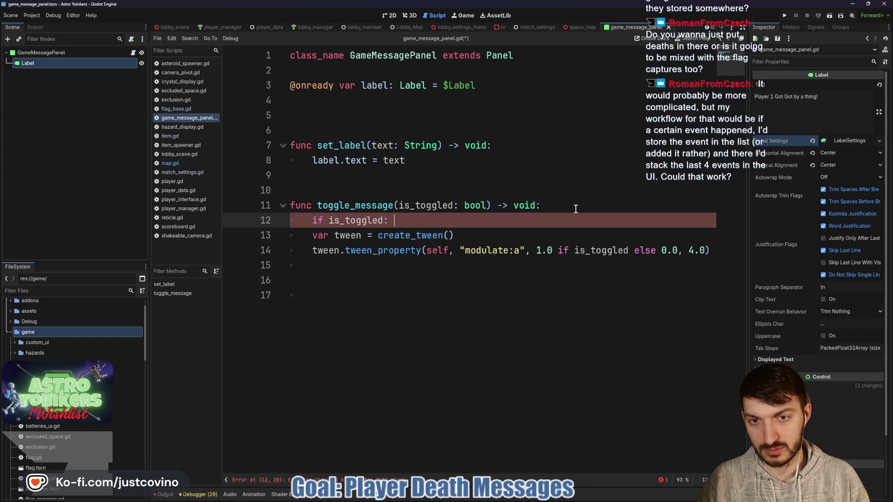
type("visib")
key("BackSpace")
key("BackSpace")
key("BackSpace")
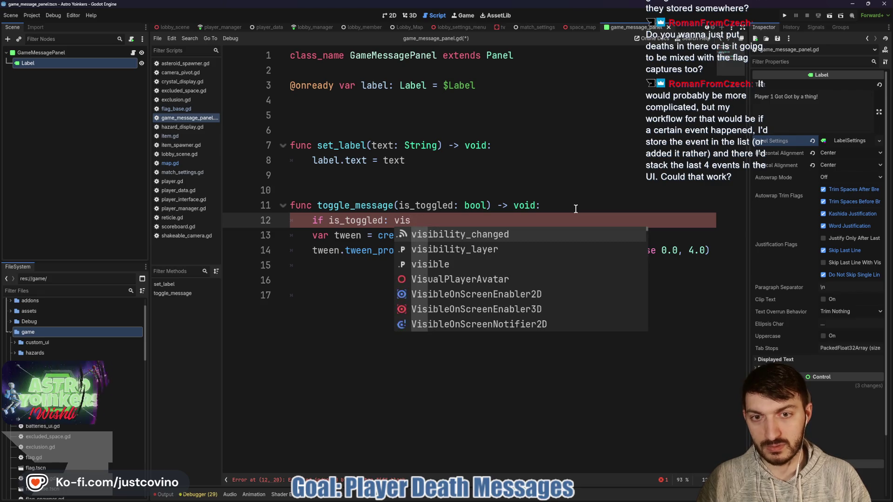
type("sho")
key("Return")
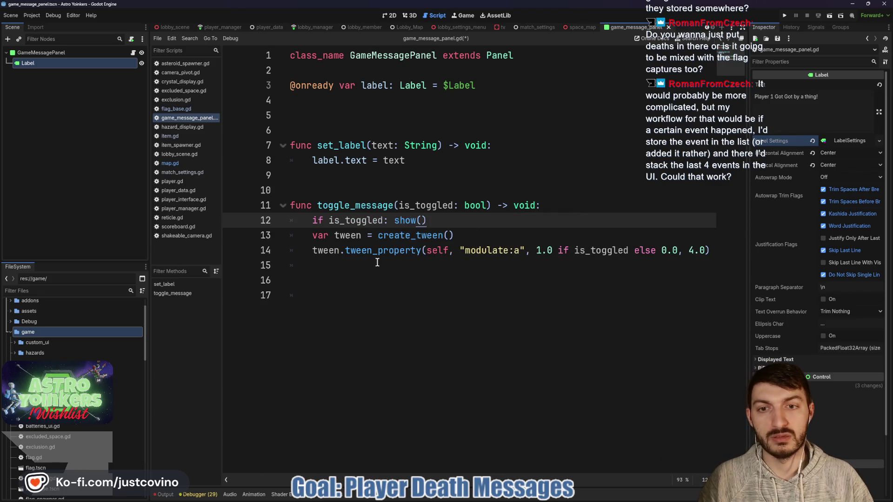
Step: Add 'if !is_toggled: hide()' after the tween call and save
left_click(335, 266)
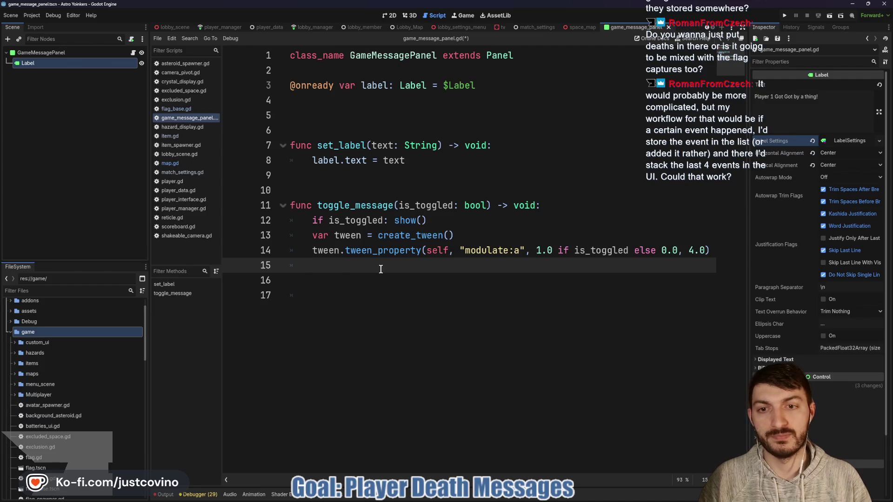
type("if !is")
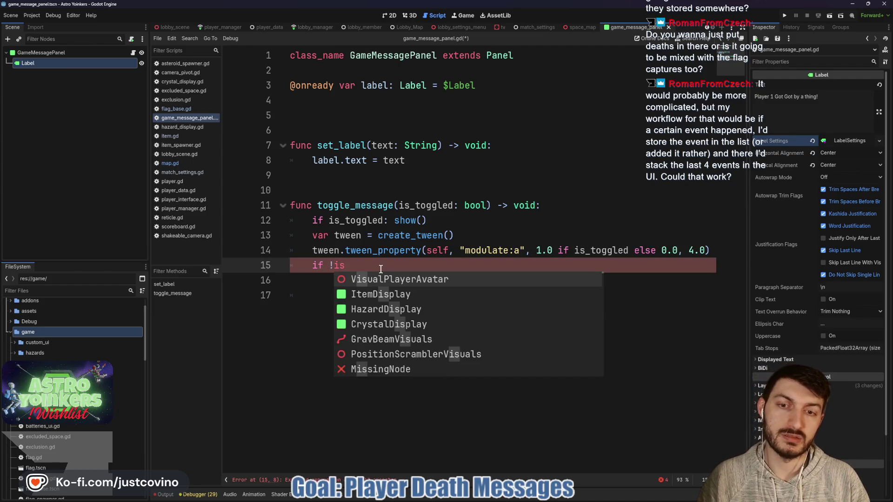
type("_tog")
key("Return")
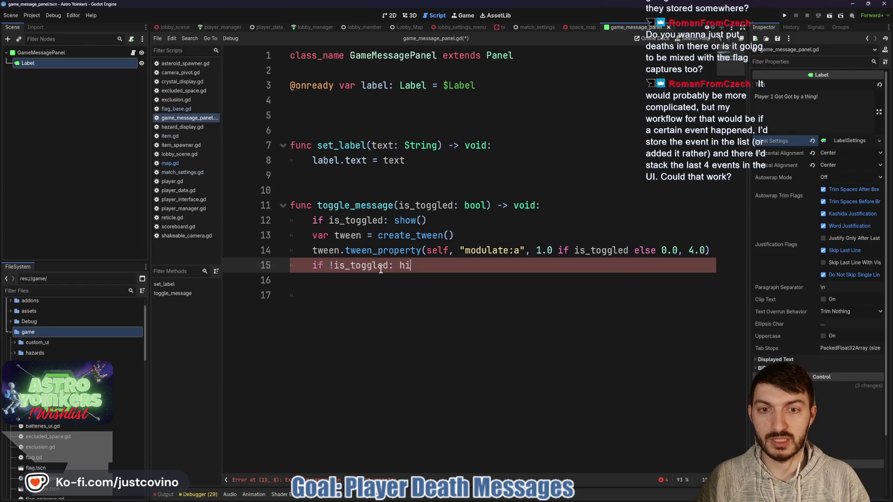
key("Return")
left_click(430, 279)
key("ctrl+s")
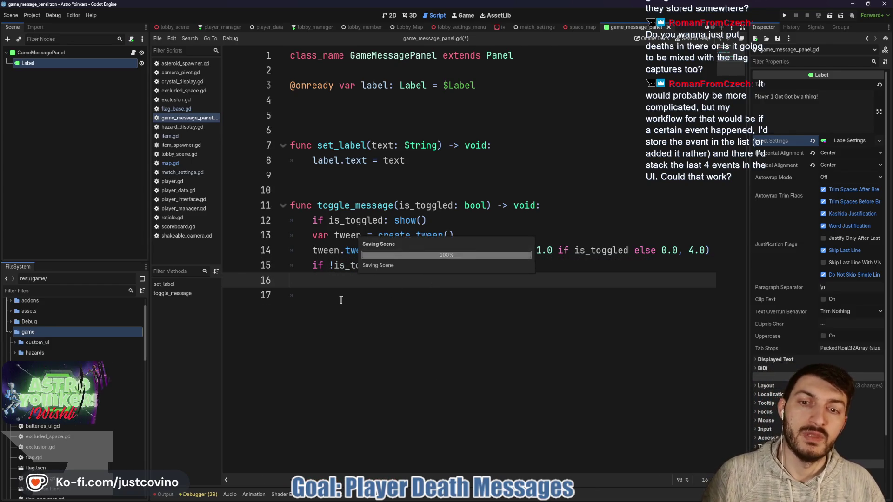
Step: Insert 'await tween.finished' above the hide line and save the script
left_click_drag(341, 300, 288, 279)
left_click(259, 289)
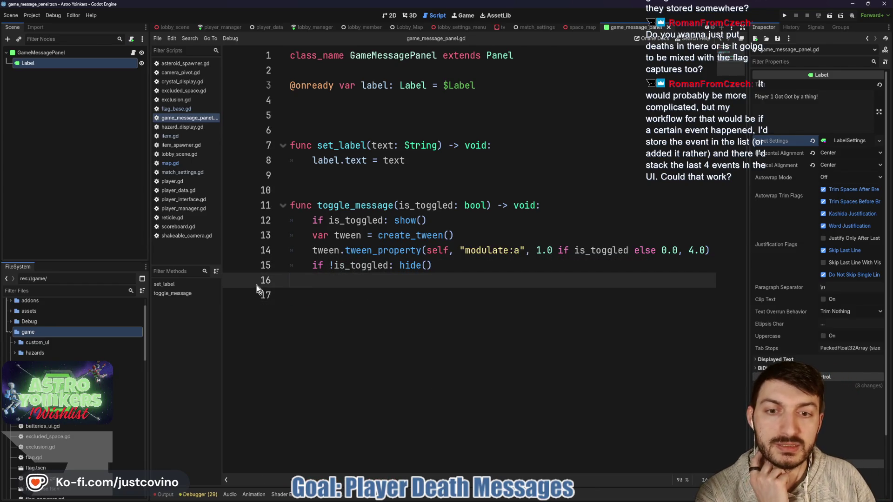
left_click(309, 266)
key("Return")
key("Up")
type("await")
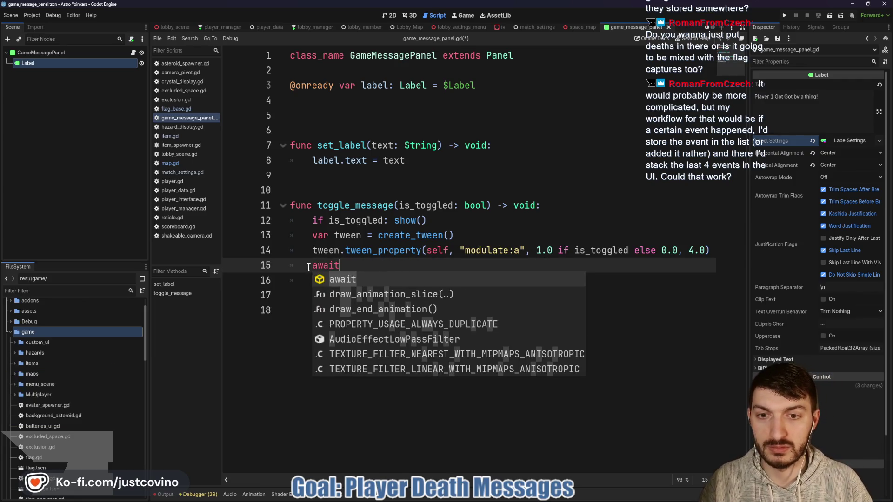
type(" tween.finished")
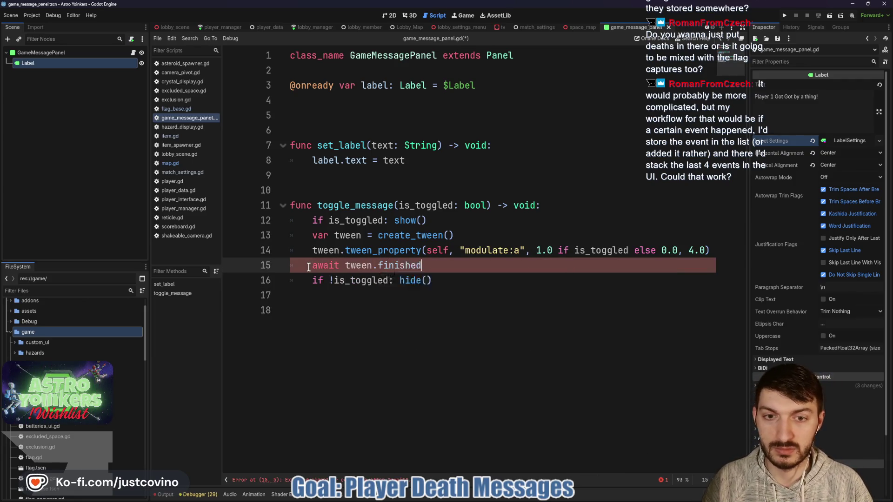
left_click(353, 305)
key("ctrl+s")
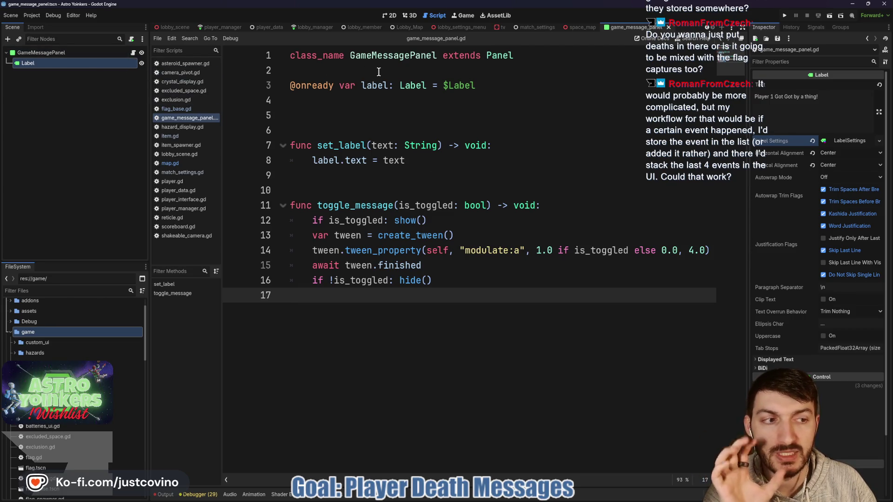
left_click(411, 16)
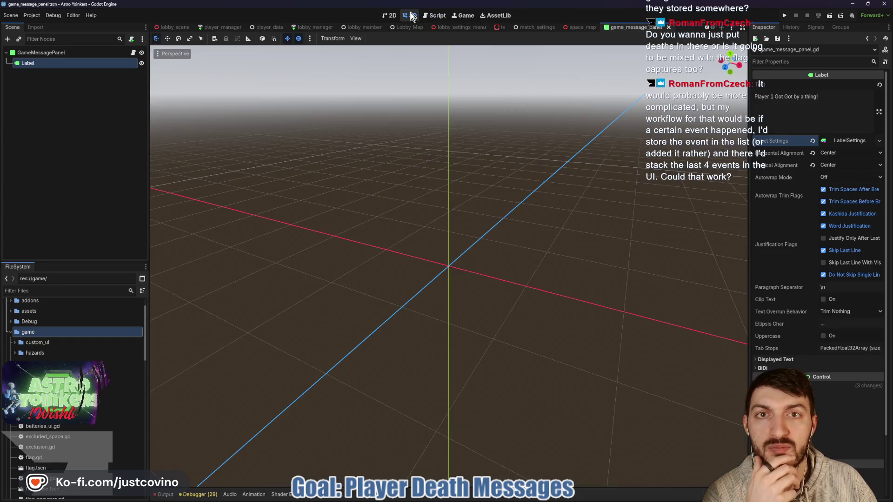
Step: Add a comma so the label reads 'Player 1 Got, Got by a thing!', save, and open the player scene
left_click(386, 15)
scroll(409, 210, "down", 4)
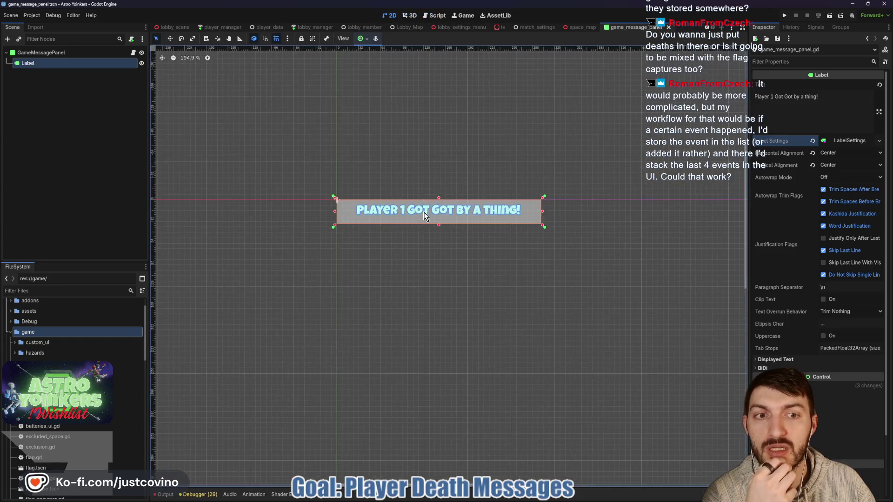
left_click(783, 97)
type(",")
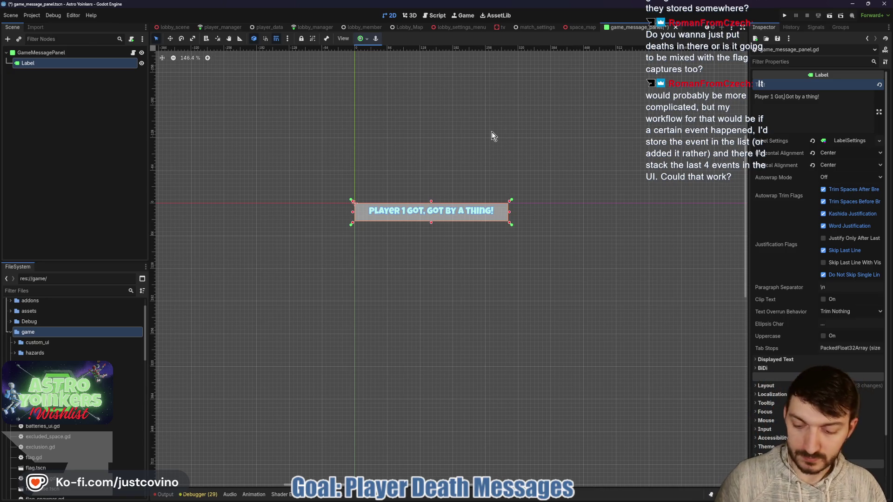
key("ctrl+s")
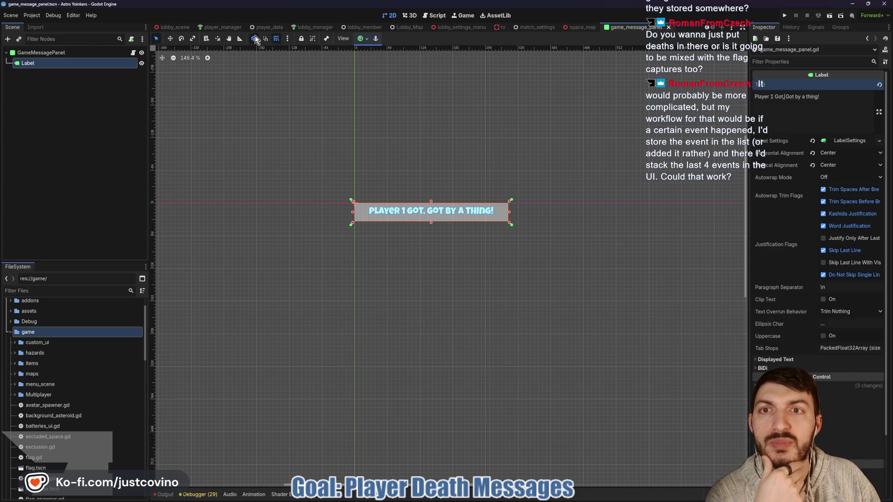
left_click(241, 26)
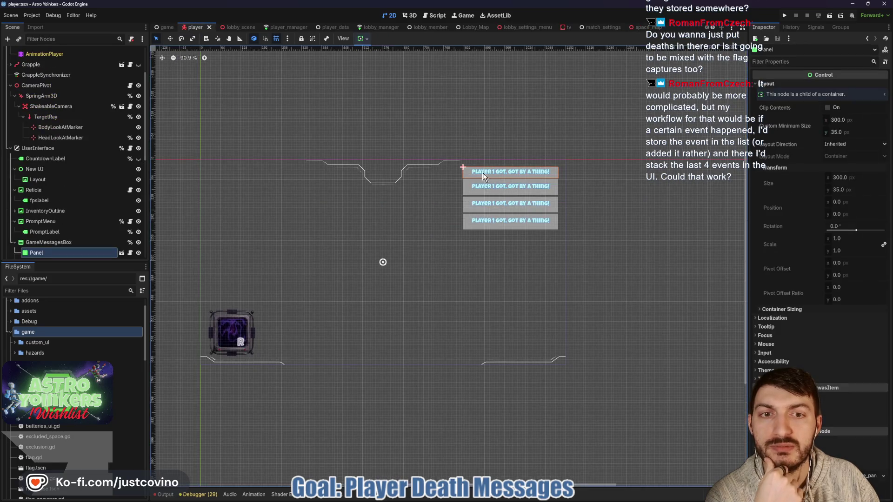
Step: Delete Panel2 through Panel4 from GameMessagesBox, leaving only Panel
scroll(70, 233, "down", 4)
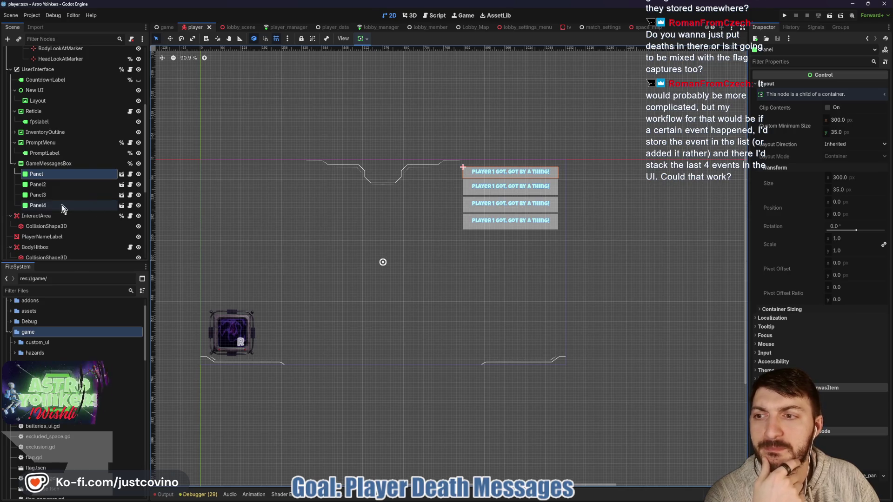
left_click(63, 206)
left_click(50, 185, "shift")
key("Delete")
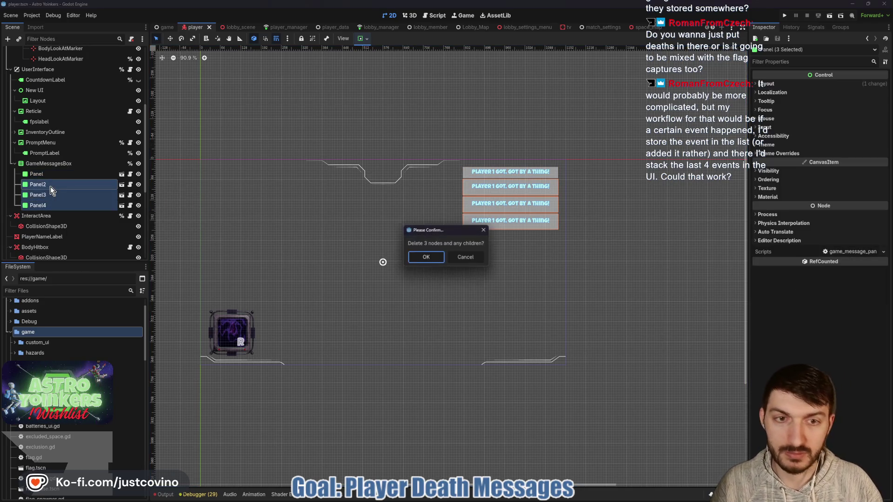
left_click(424, 257)
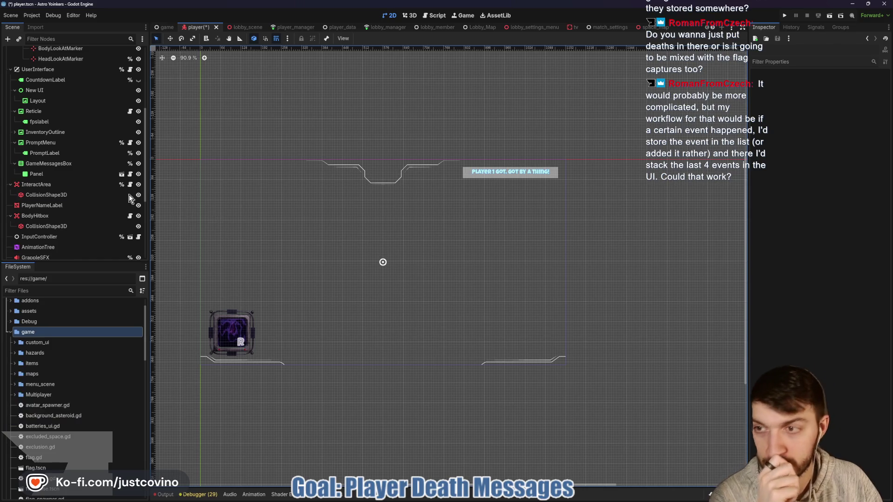
left_click(73, 176)
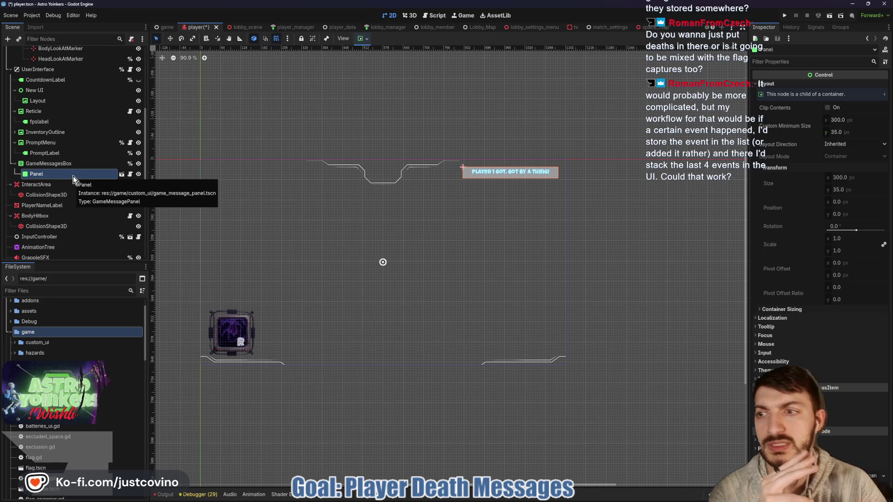
left_click(82, 167)
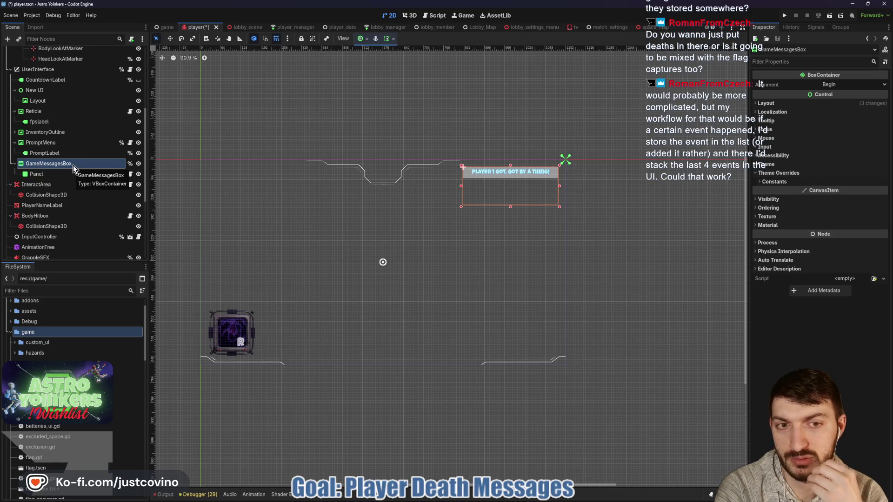
right_click(73, 166)
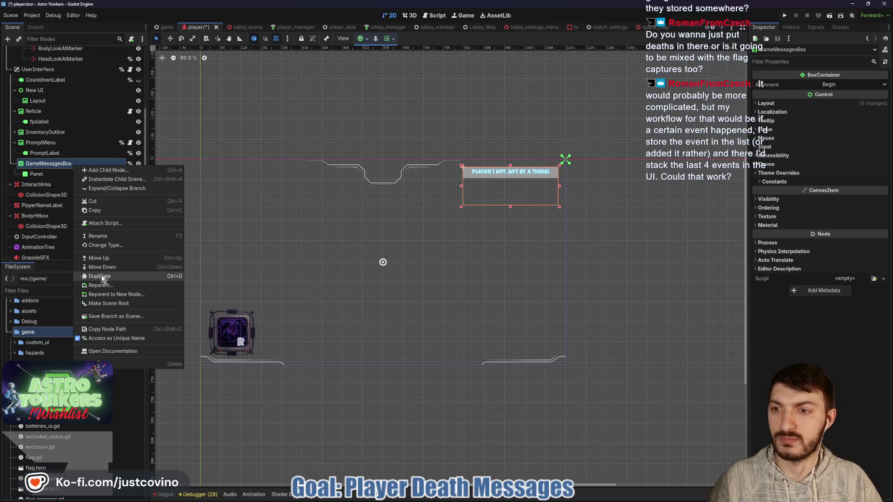
Step: Change GameMessagesBox's node type to PanelContainer
left_click(104, 246)
type("panelcon")
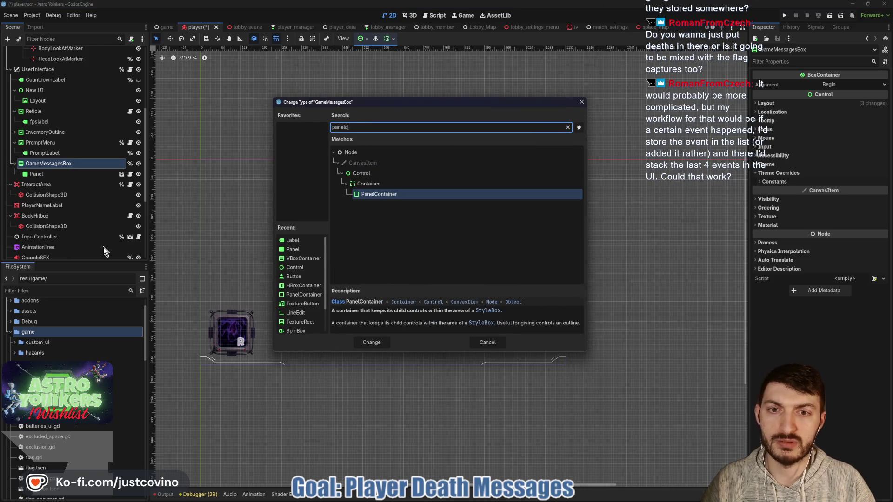
key("Return")
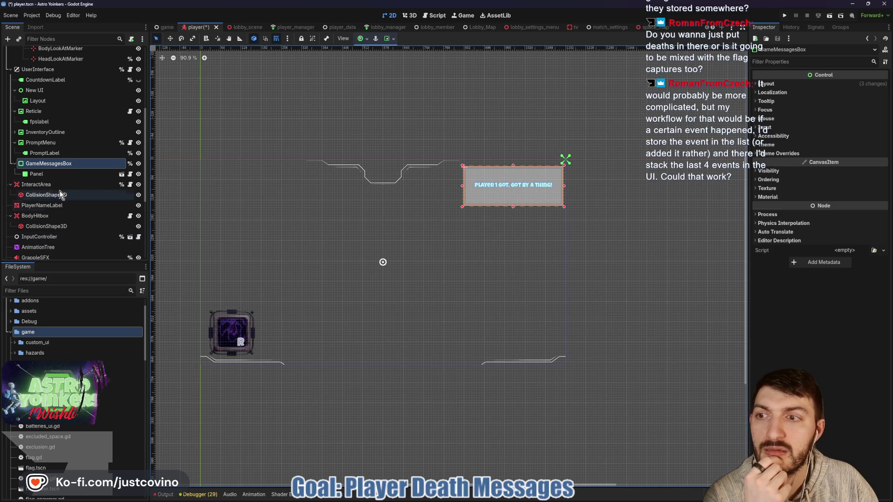
Step: Centre the Panel message vertically inside the GameMessagesBox container
left_click(47, 174)
left_click(364, 40)
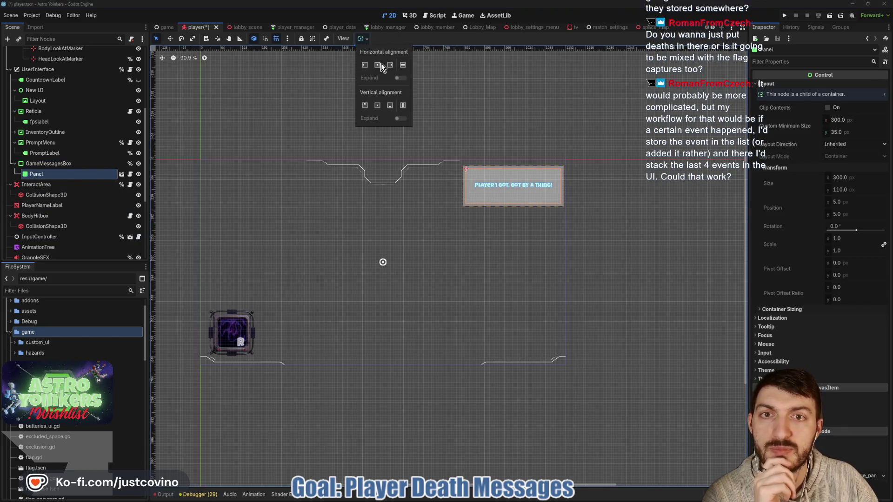
left_click(377, 104)
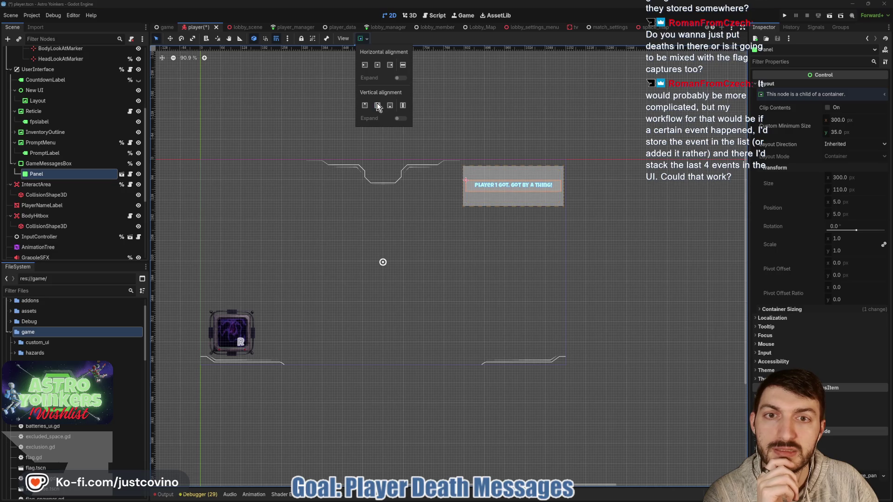
left_click(367, 41)
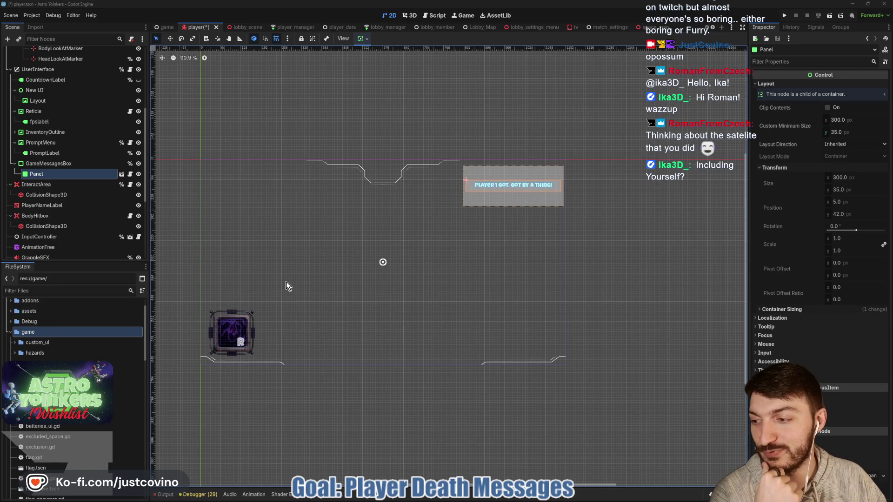
Step: Save player.tscn with its single 300 × 35 px Panel message inside GameMessagesBox
left_click_drag(392, 233, 410, 240)
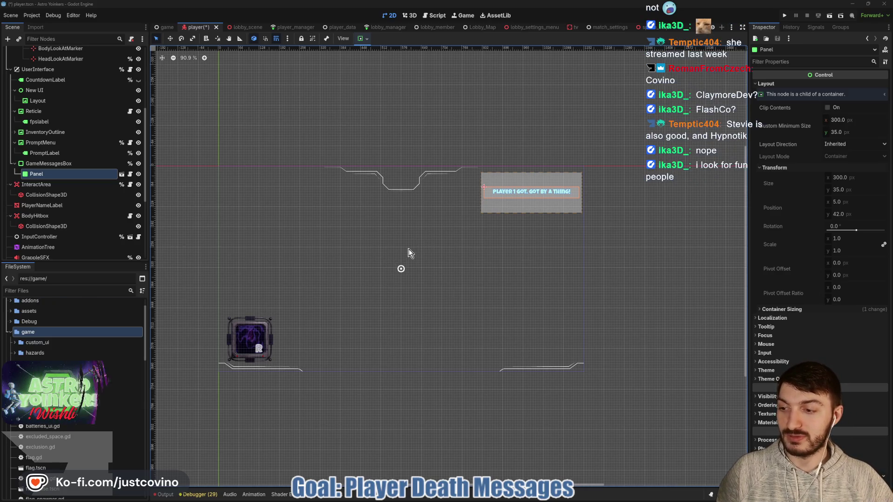
mouse_move(410, 250)
left_mouse_down()
mouse_move(394, 249)
mouse_move(402, 257)
left_mouse_up()
key("ctrl+s")
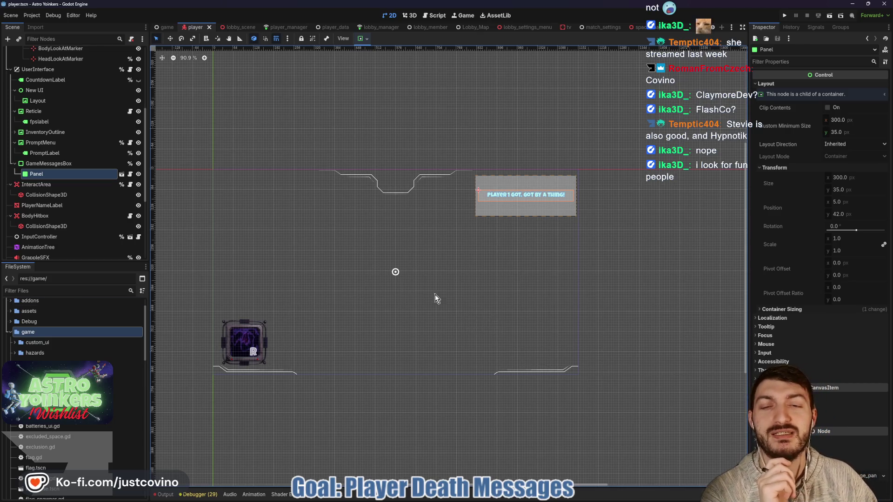
left_click_drag(324, 266, 355, 250)
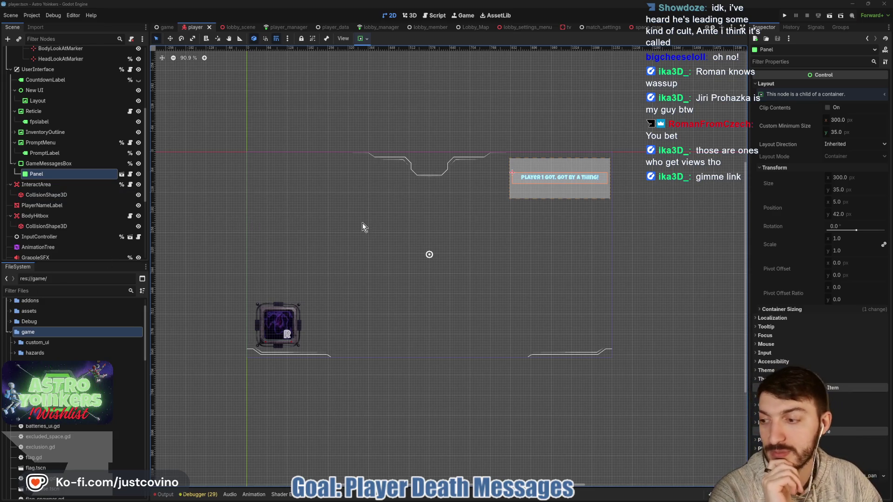
scroll(432, 254, "up", 2)
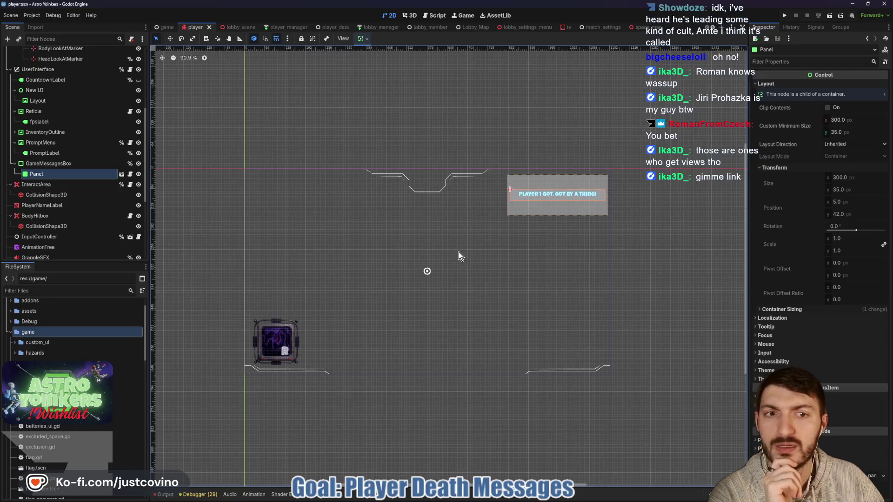
left_click(63, 164)
left_click(65, 172)
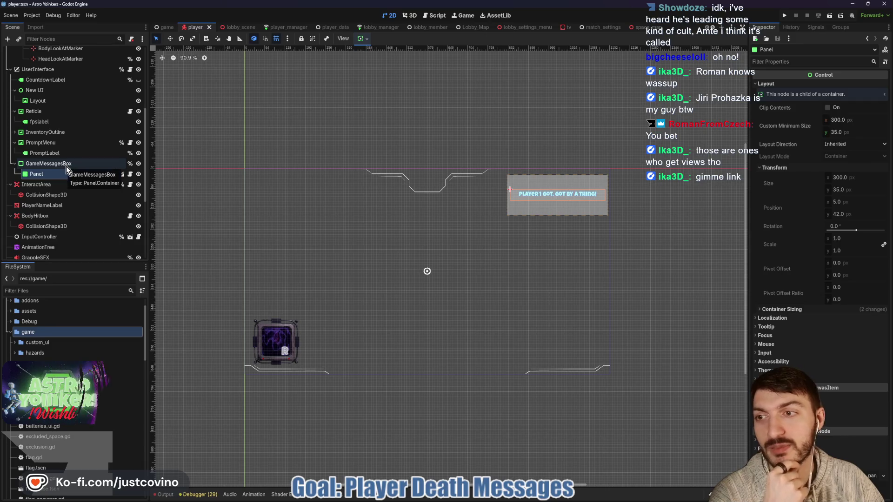
scroll(411, 258, "up", 1)
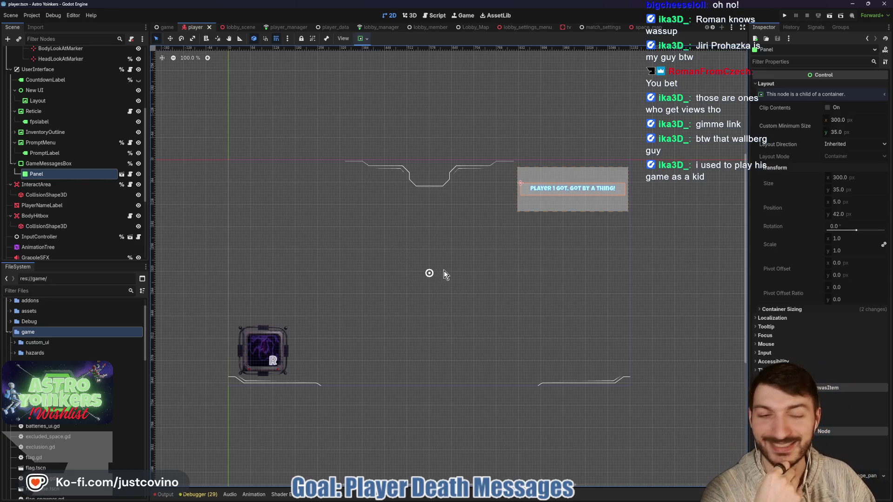
left_click(59, 168)
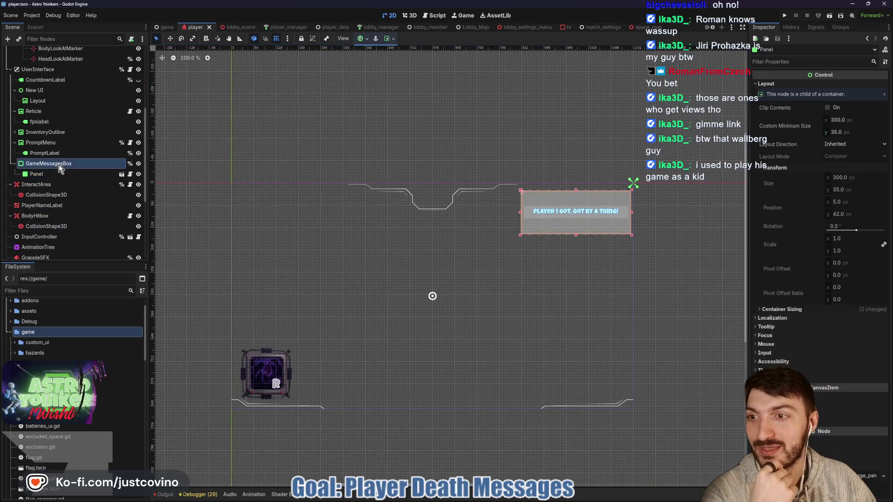
left_click(60, 174)
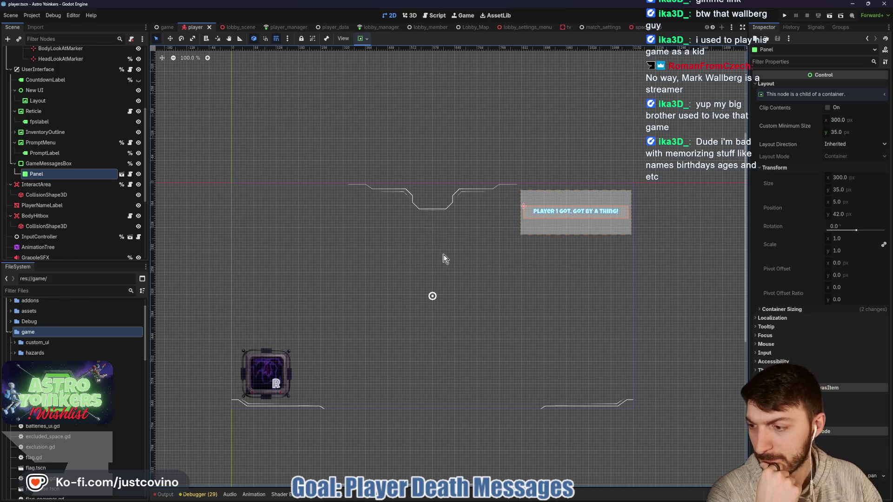
scroll(442, 257, "up", 1)
scroll(445, 229, "down", 2)
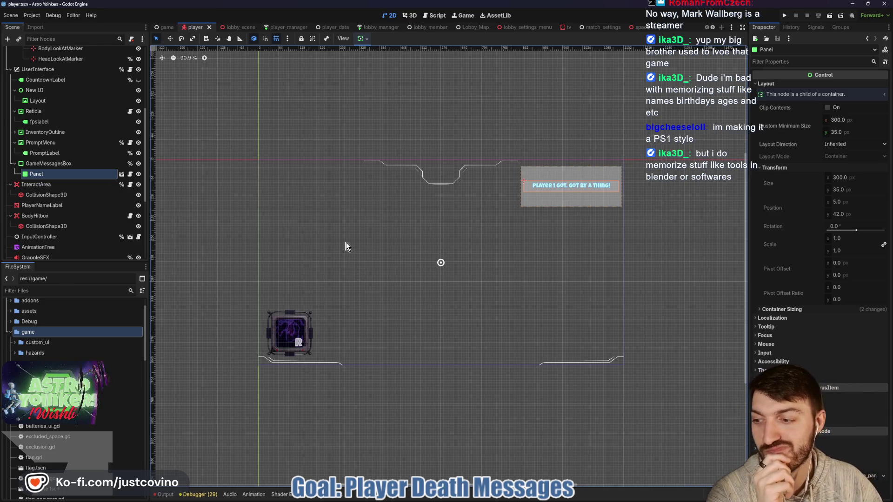
left_click(65, 164)
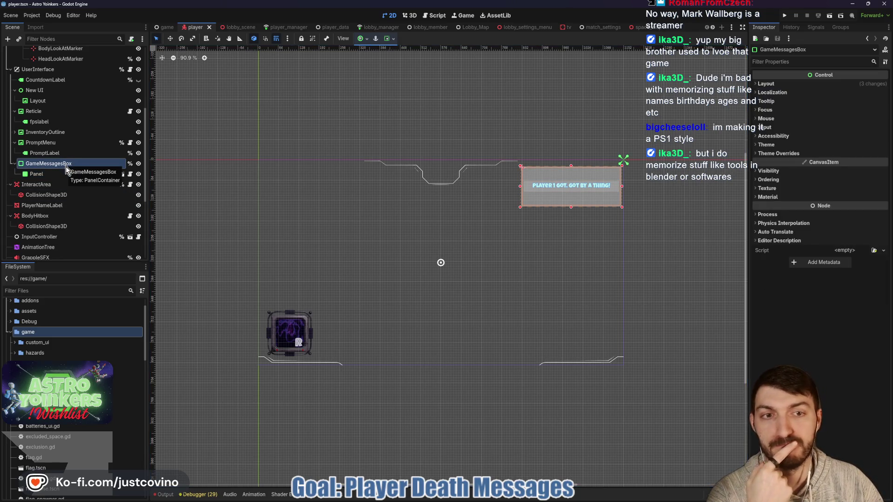
left_click(56, 173)
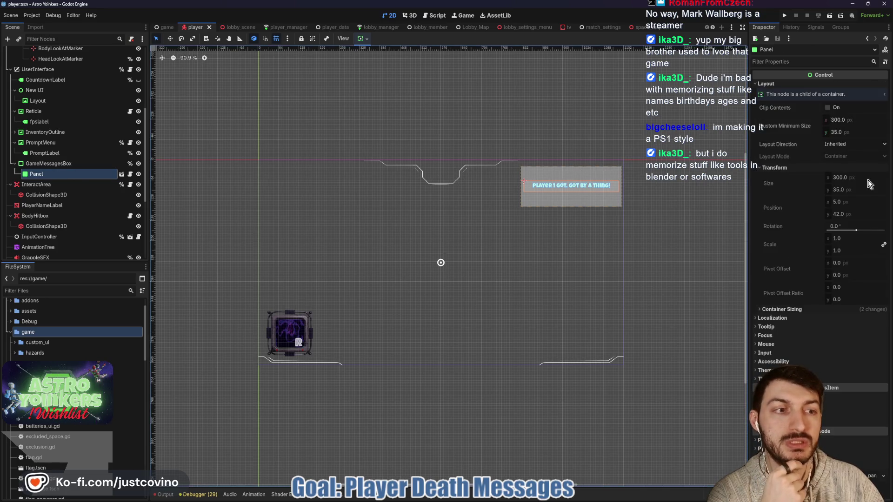
left_click(63, 165)
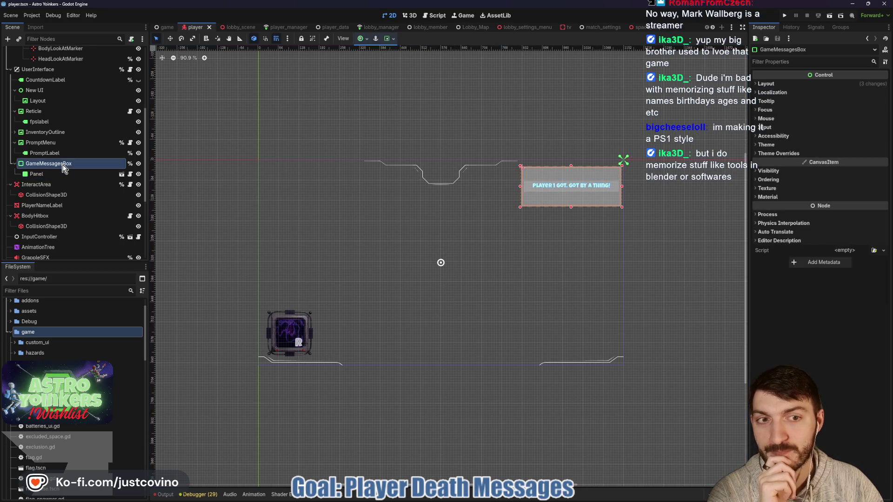
right_click(63, 166)
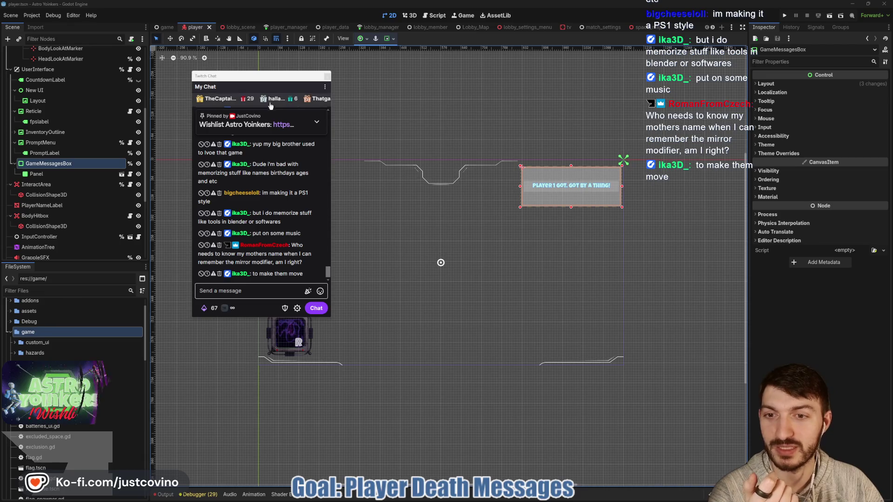
key("alt+Tab")
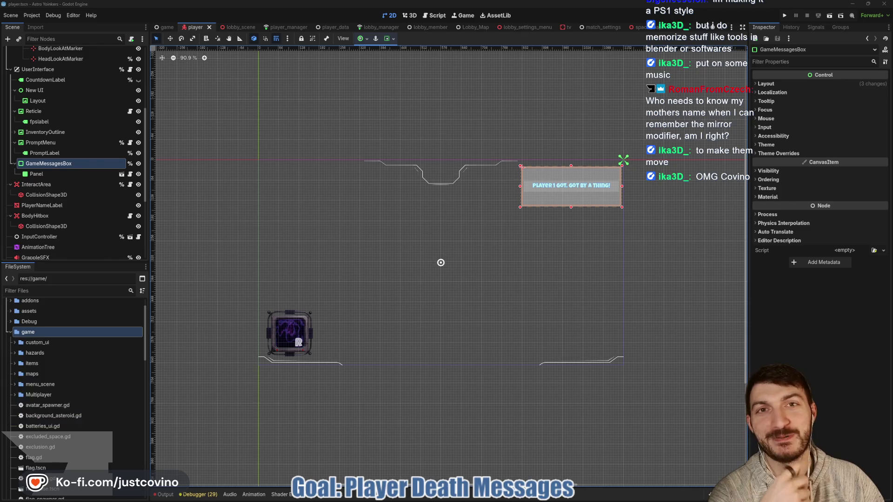
key("alt+Tab")
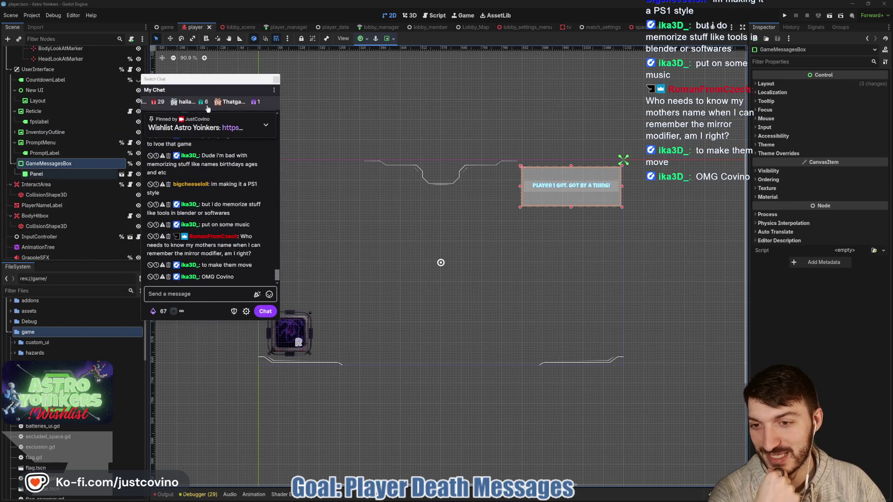
key("alt+Tab")
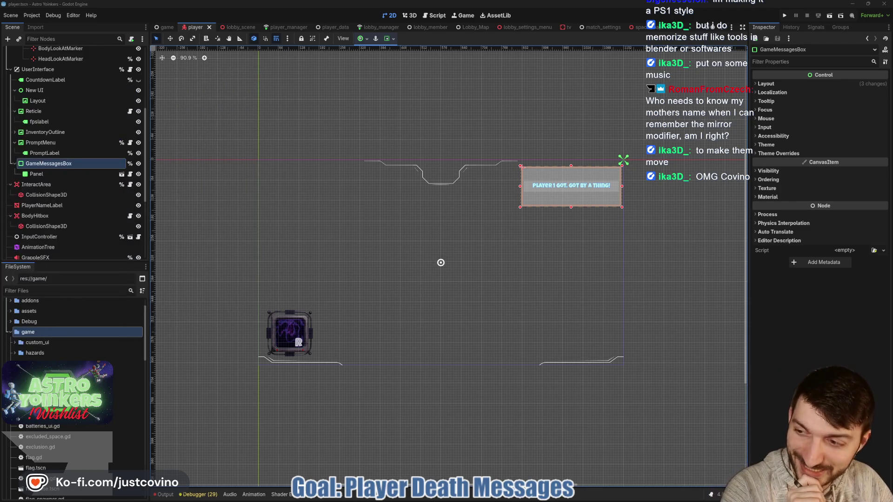
key("alt+Tab")
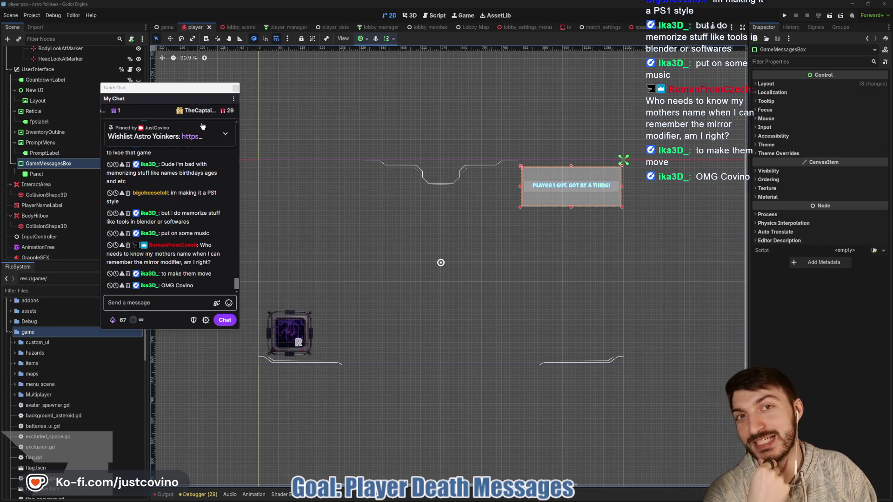
key("alt+Tab")
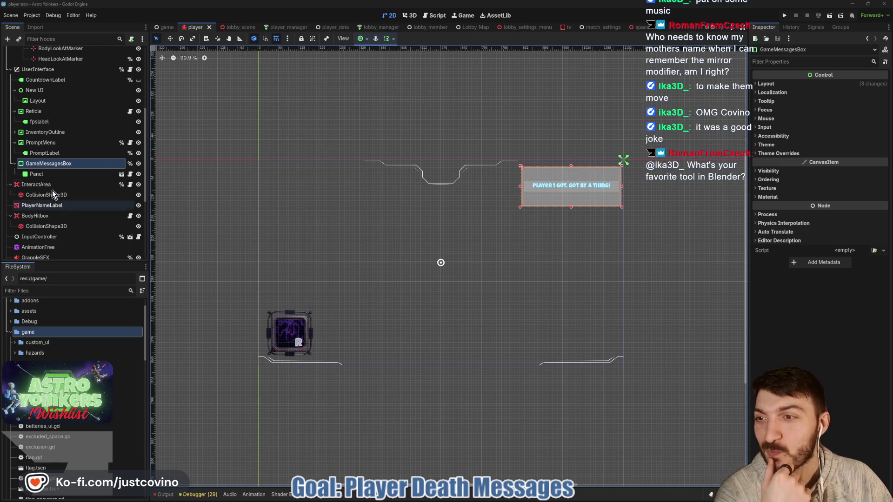
left_click(48, 172)
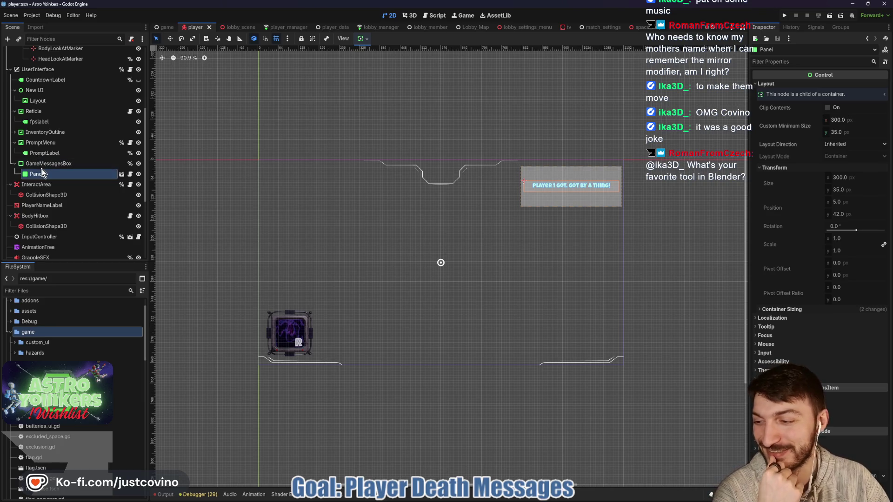
Step: Change GameMessagesBox's node type from PanelContainer to Control, keeping its name
left_click(45, 165)
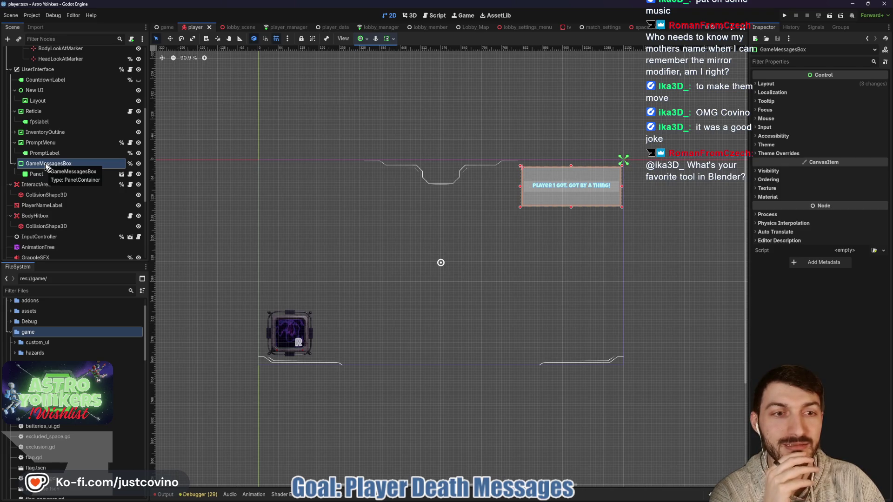
double_click(45, 163)
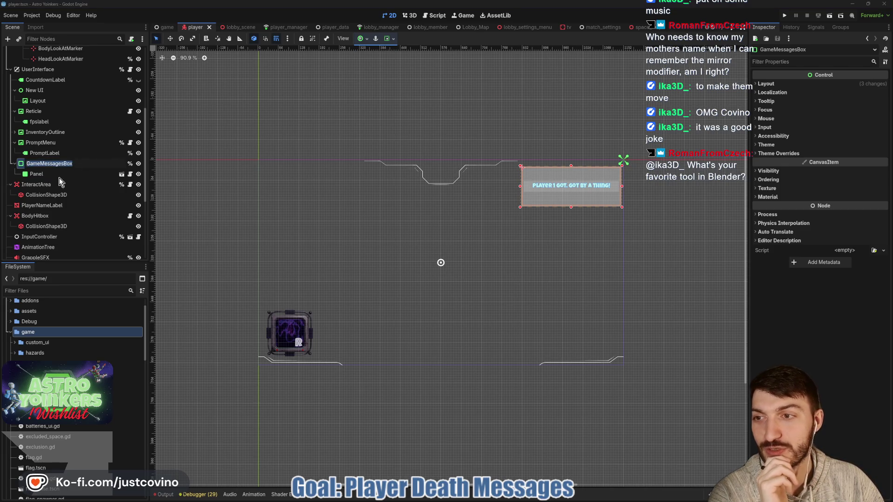
key("Escape")
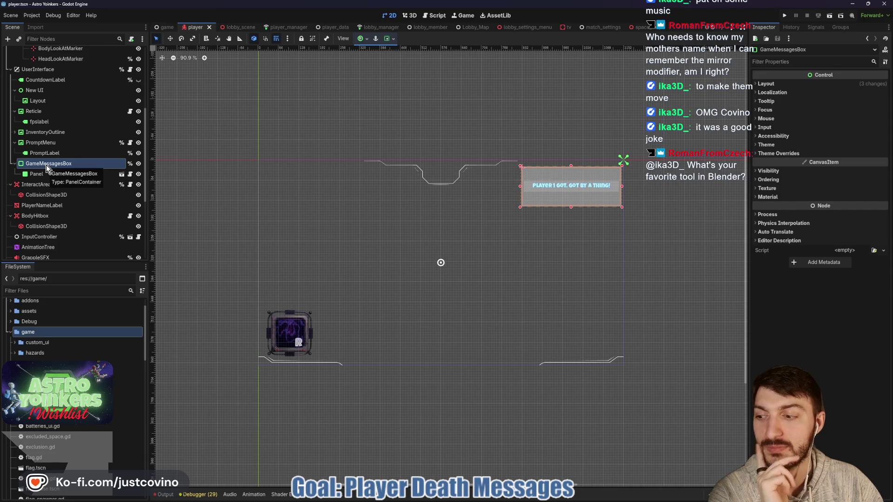
right_click(46, 165)
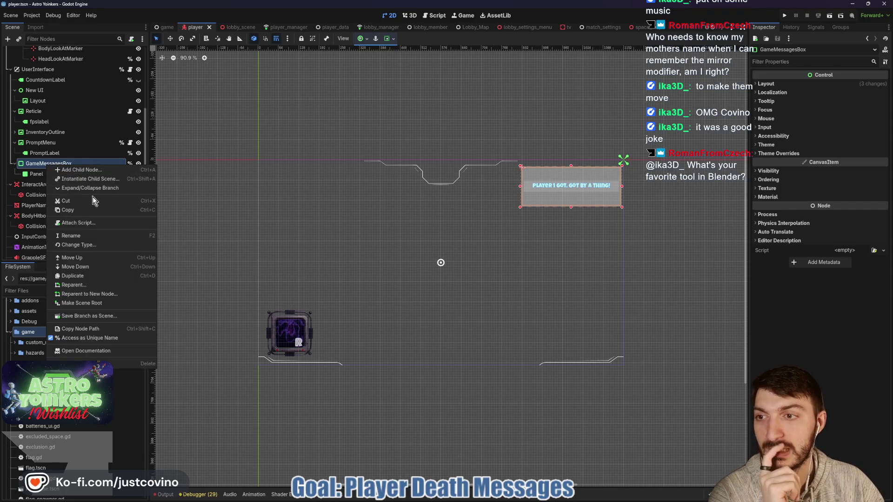
left_click(100, 245)
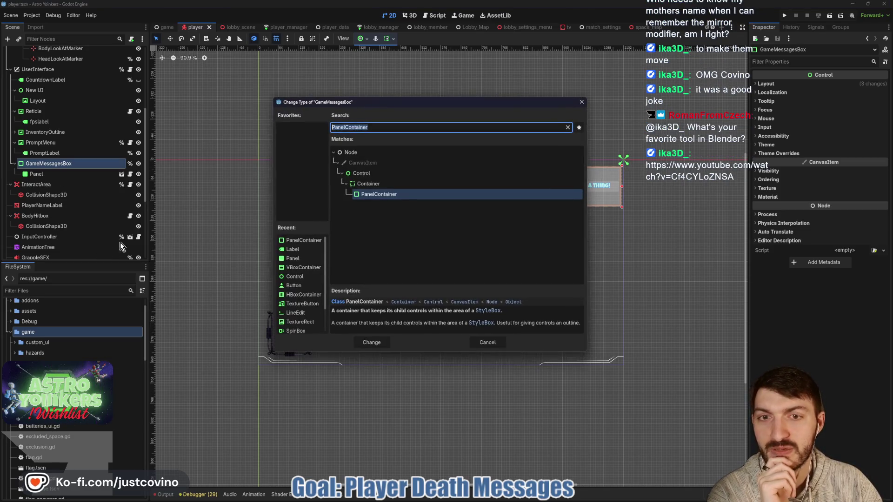
left_click(361, 173)
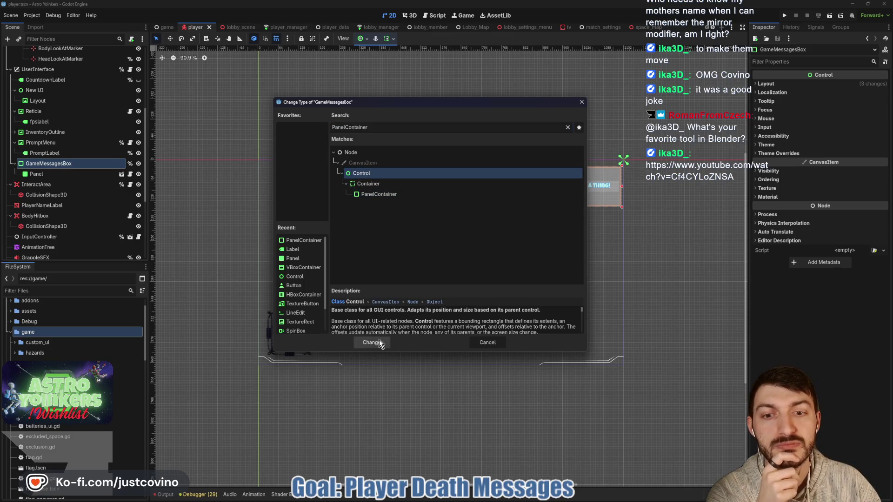
left_click(377, 343)
left_click(46, 174)
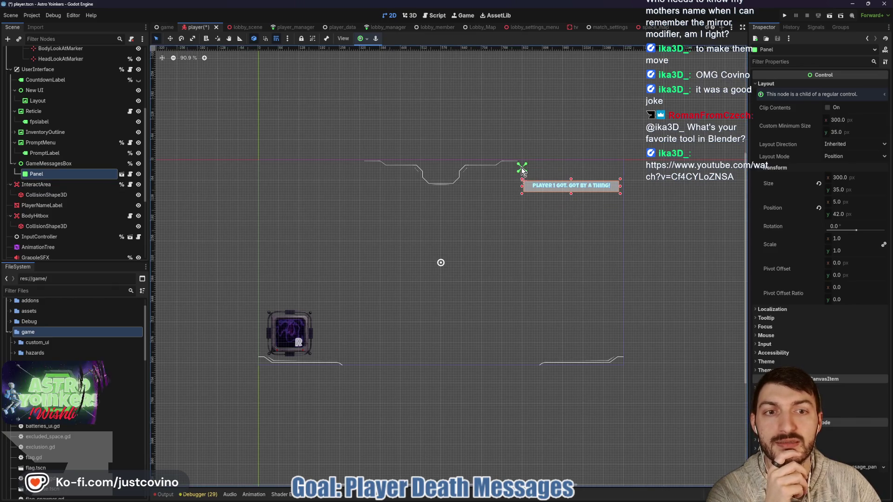
Step: Apply the Center Top anchor preset to the message Panel
left_click(361, 38)
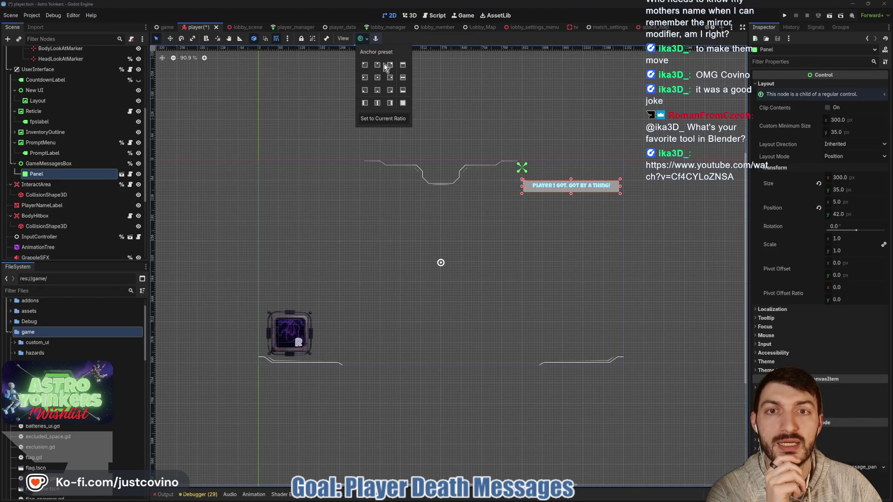
left_click(378, 65)
left_click(363, 41)
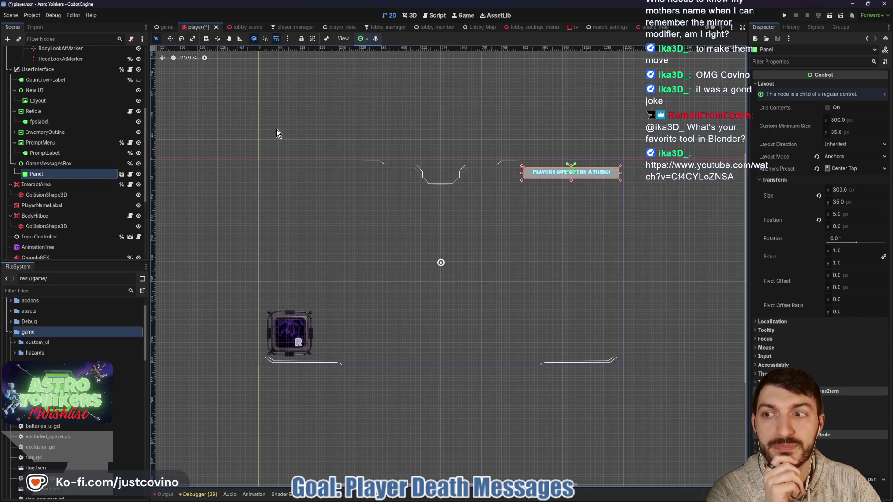
Step: Select GameMessagesBox and bring the message box into closer view
left_click(66, 164)
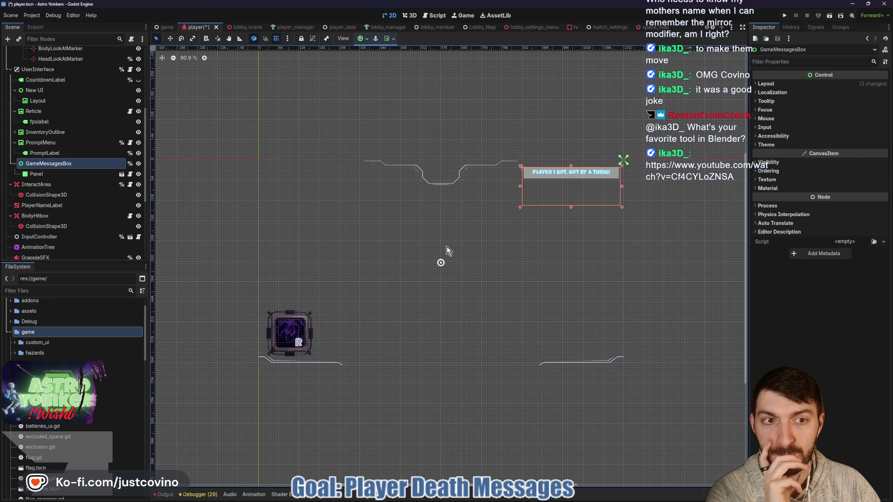
scroll(598, 251, "up", 4)
scroll(560, 249, "down", 1)
left_click_drag(474, 235, 496, 283)
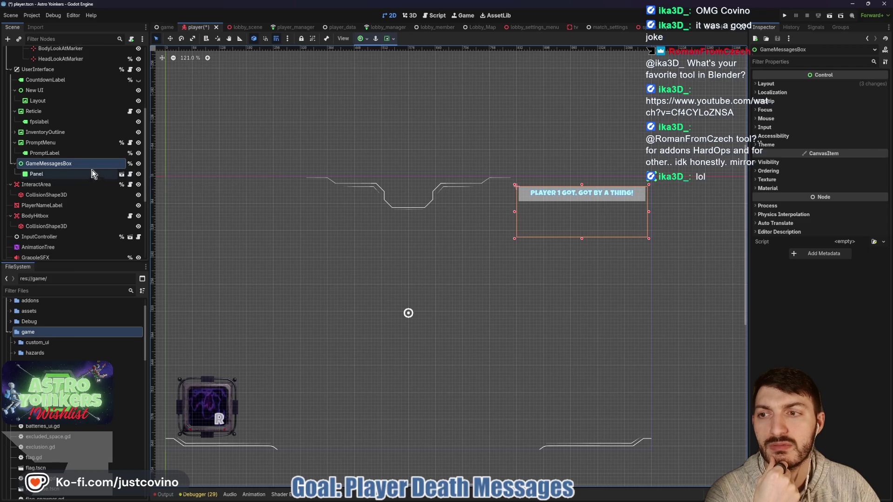
Step: Delete the Panel message node from GameMessagesBox
left_click(73, 173)
key("Delete")
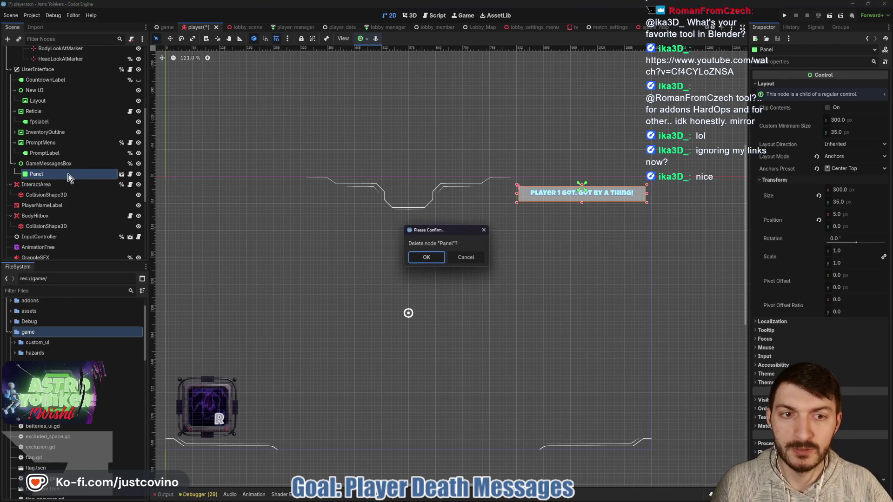
key("Return")
left_click(60, 163)
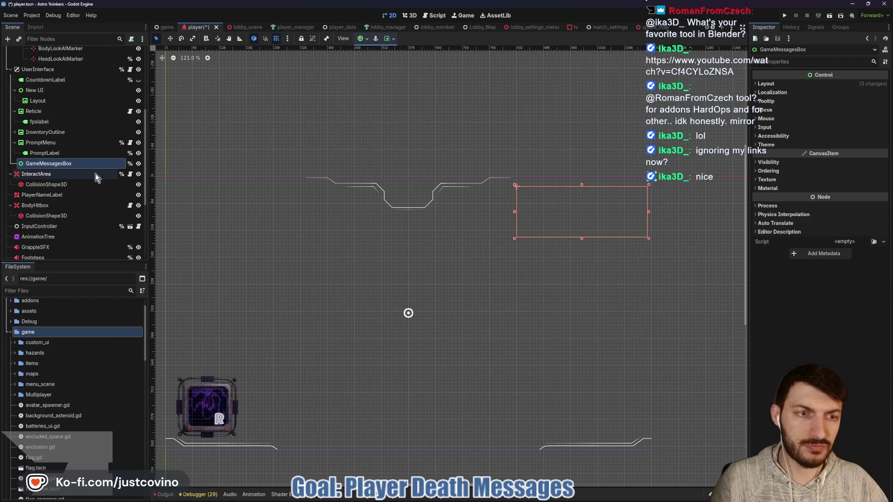
Step: Shift the empty GameMessagesBox slightly left and save the player scene
key("w")
left_click_drag(579, 212, 577, 212)
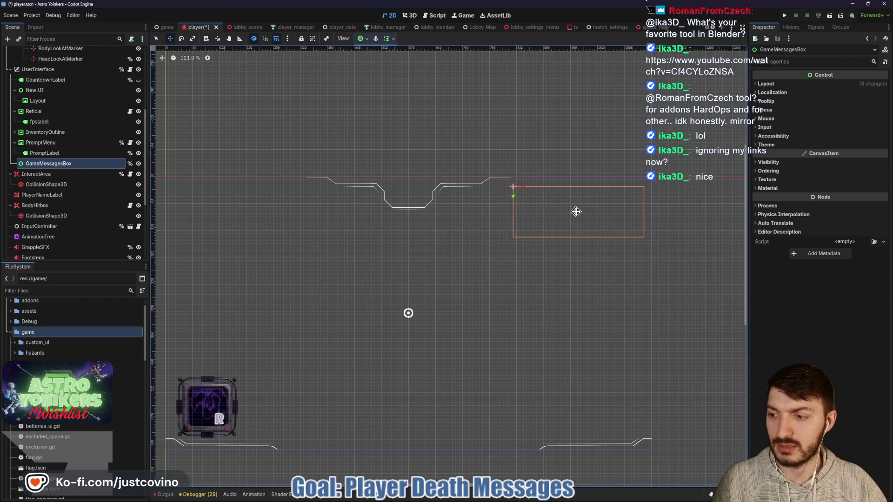
key("q")
key("ctrl+s")
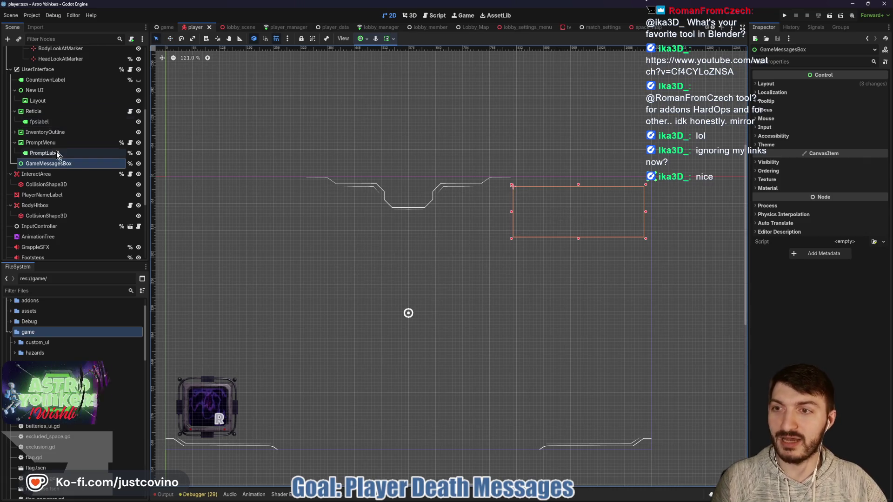
left_click(37, 174)
left_click(79, 164)
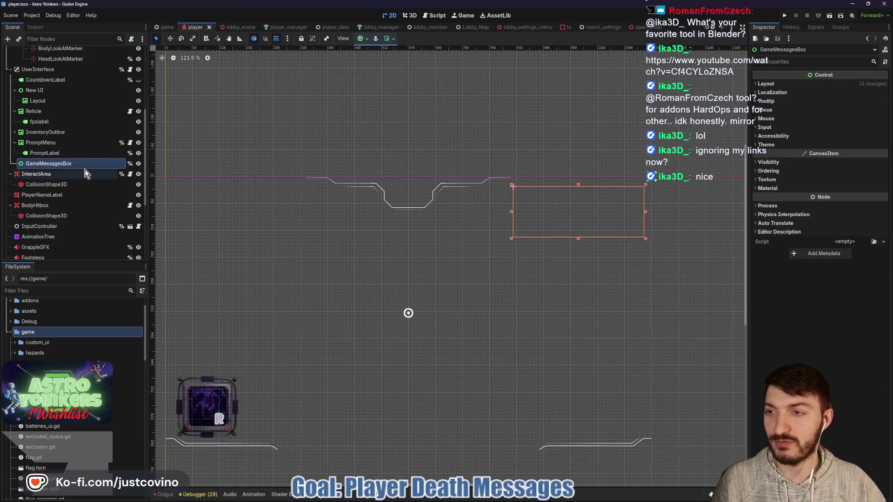
Step: Instance game_message_panel.tscn as a child of GameMessagesBox
key("ctrl+shift+o")
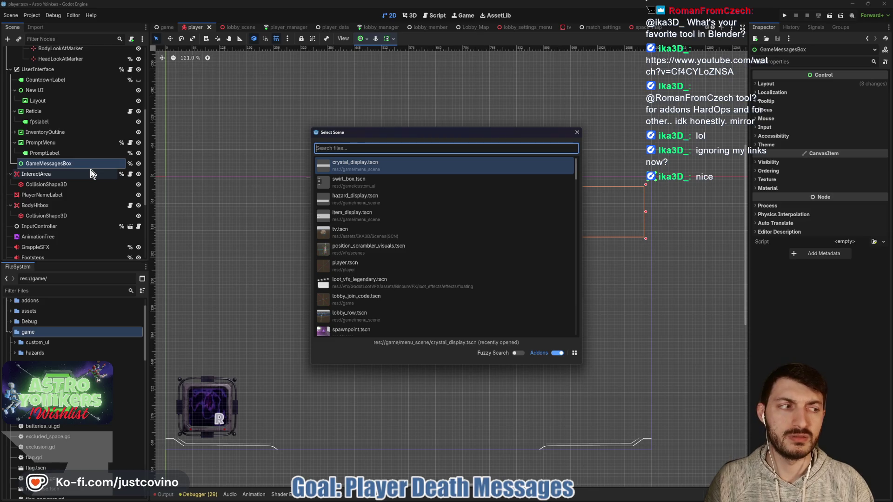
left_click(578, 134)
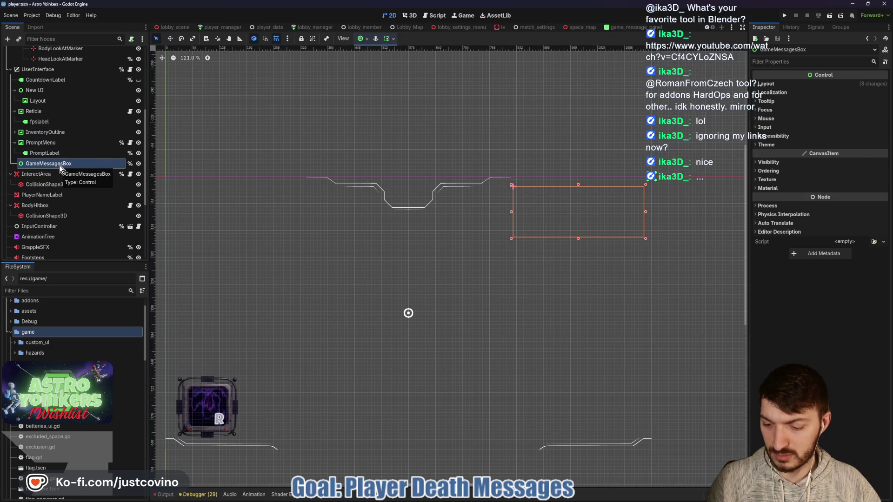
key("ctrl+shift+a")
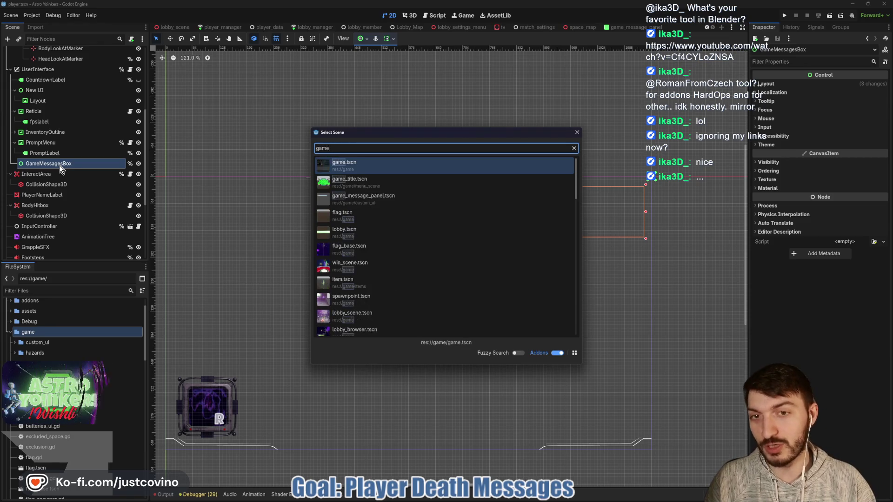
type("_me")
key("Return")
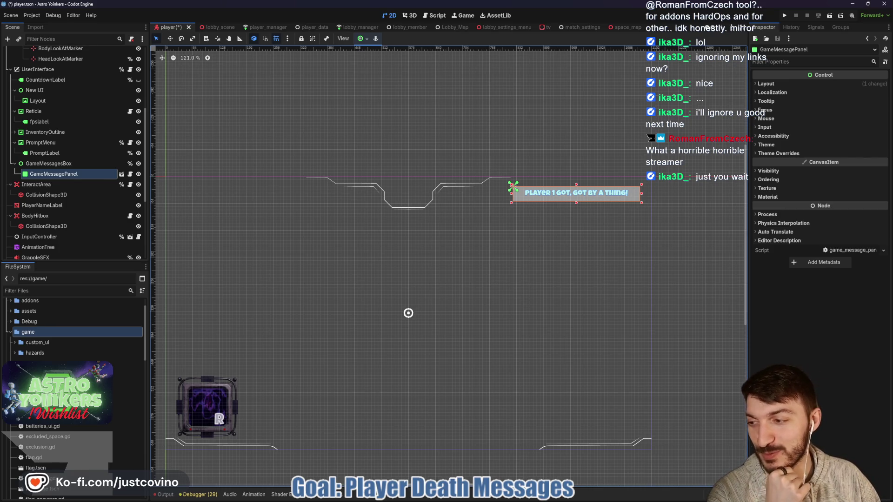
key("F5")
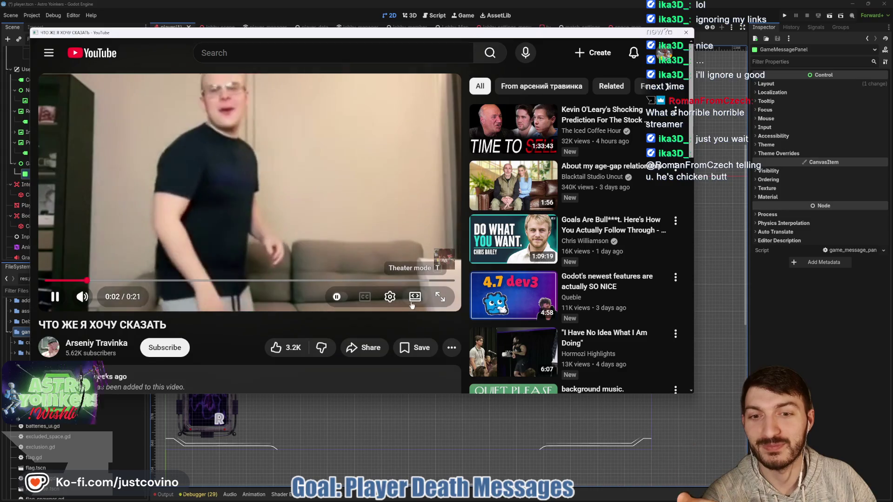
Step: Pause the first YouTube video in theater view and close its window
left_click(415, 297)
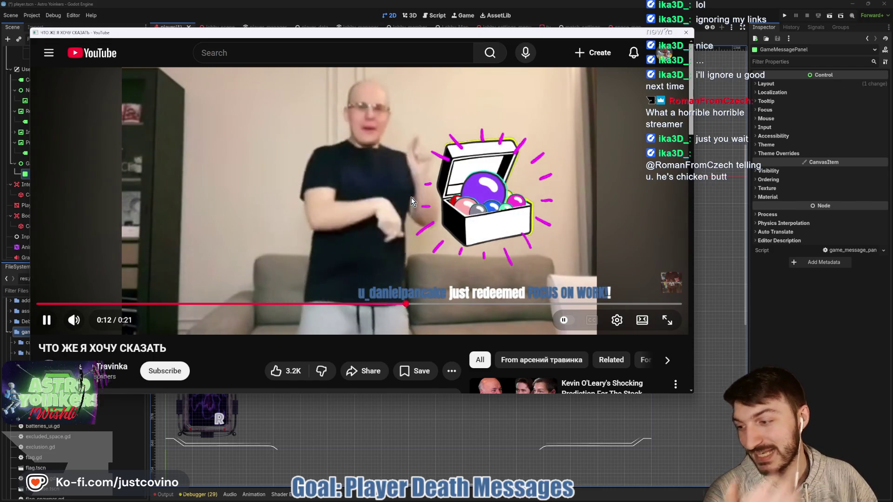
left_click(411, 197)
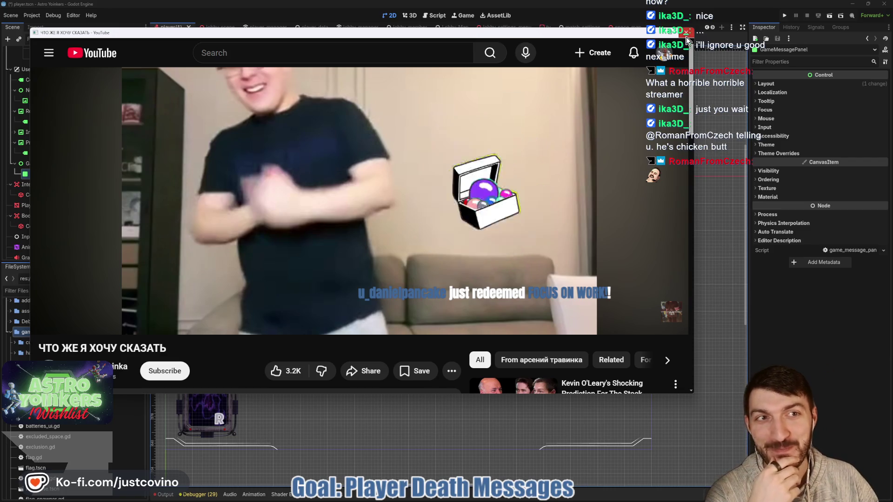
left_click(686, 37)
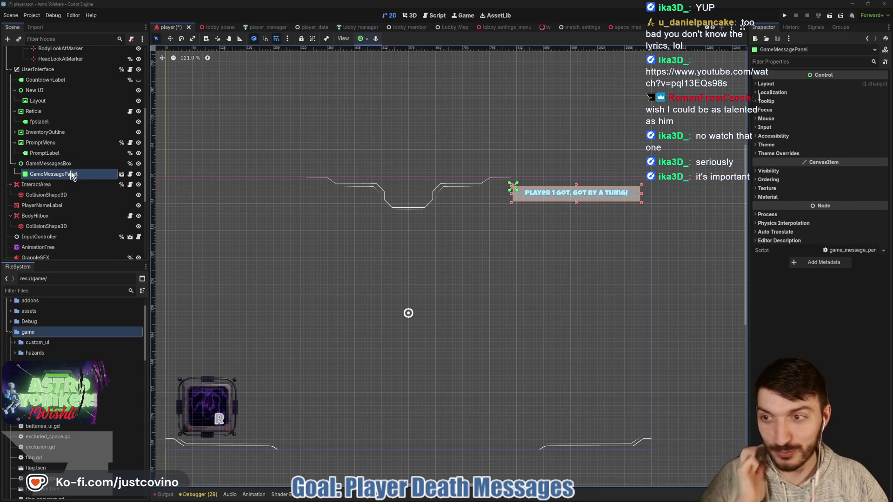
Step: Pause the second popup video and close it
left_click(55, 165)
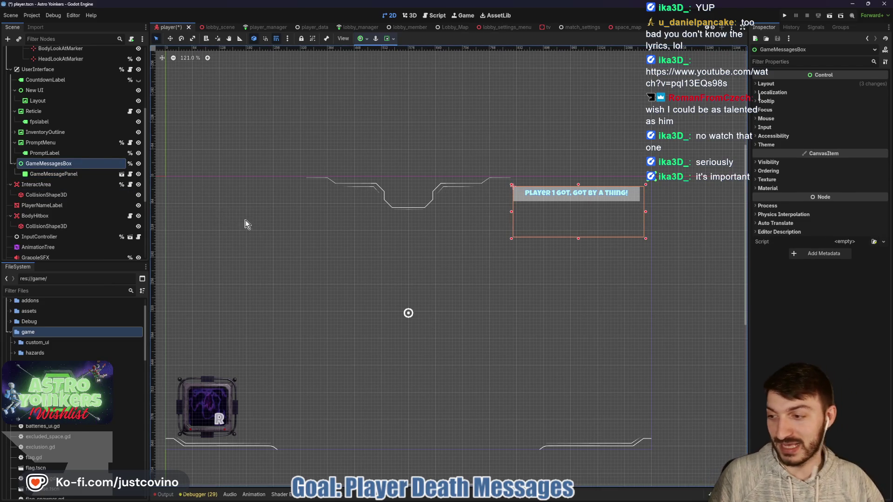
key("F5")
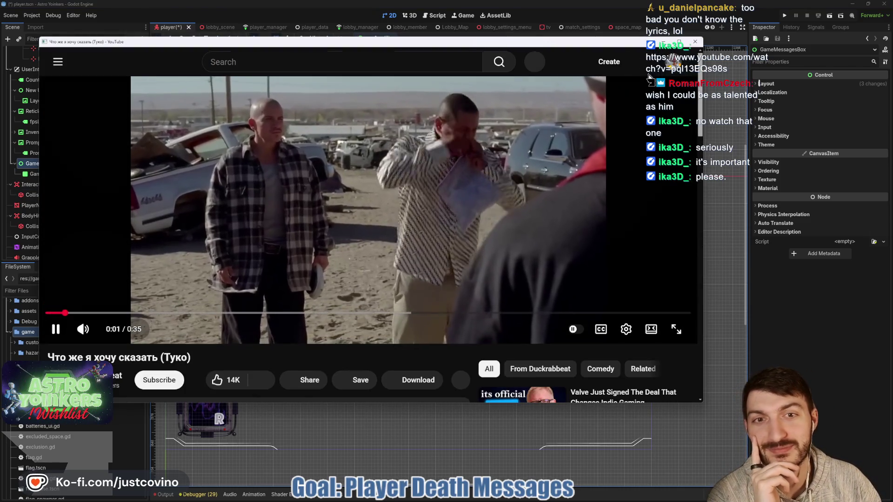
left_click(487, 348)
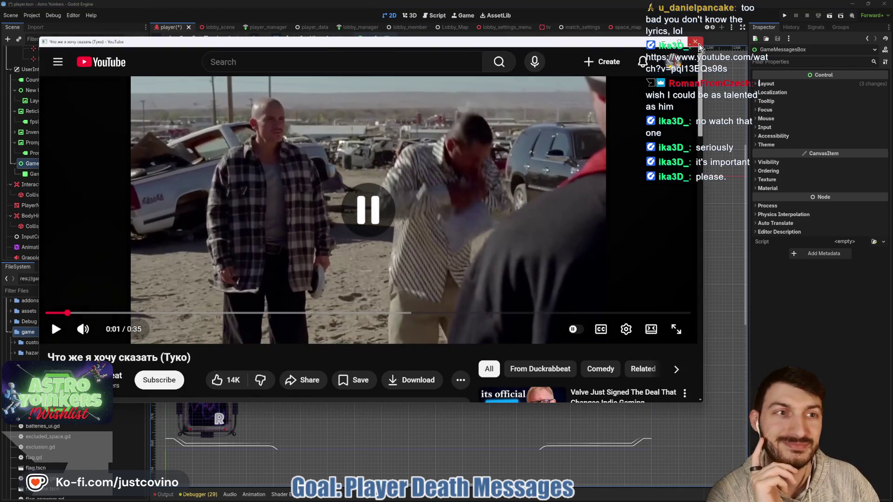
key("ctrl+w")
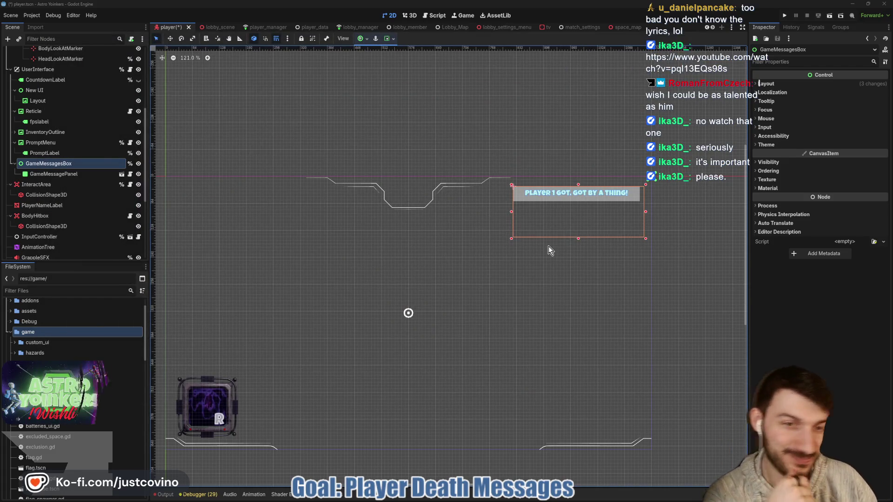
scroll(548, 297, "right", 3)
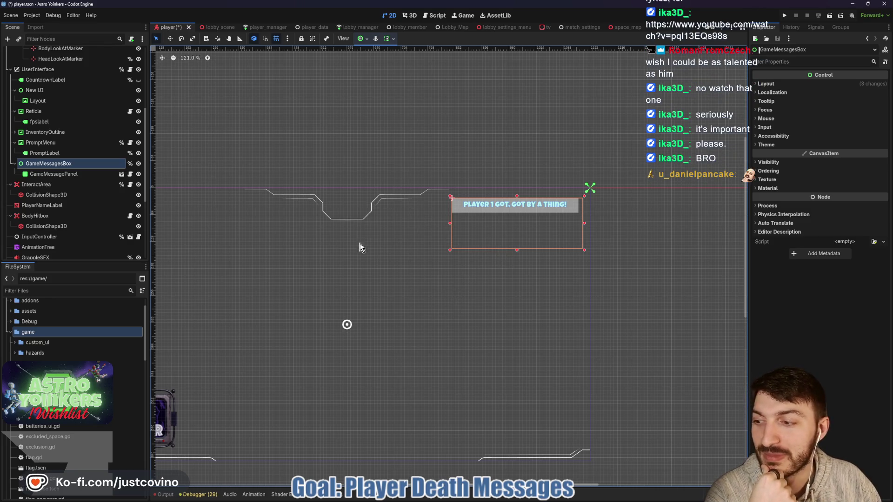
left_click(87, 176)
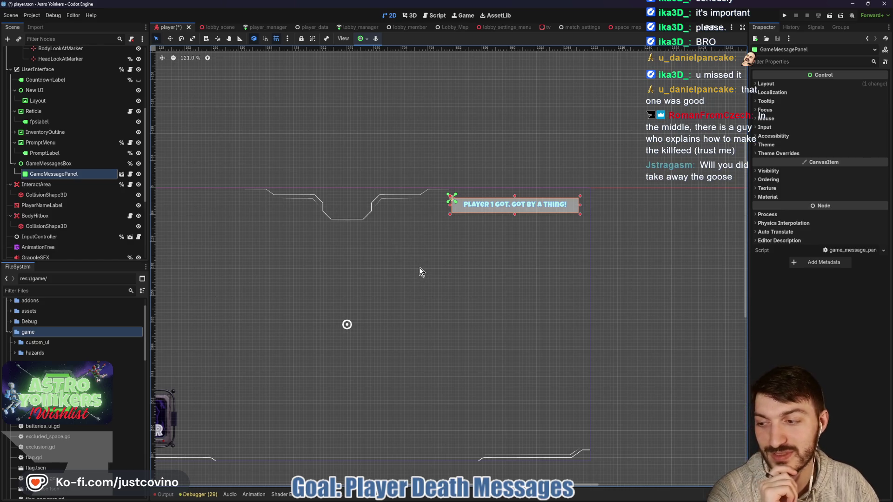
left_click(75, 163)
left_click(79, 174)
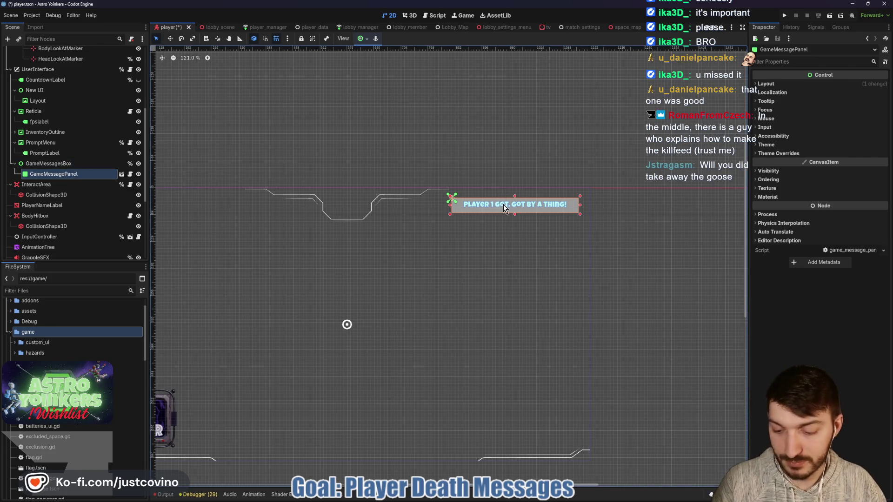
left_click_drag(506, 205, 507, 206)
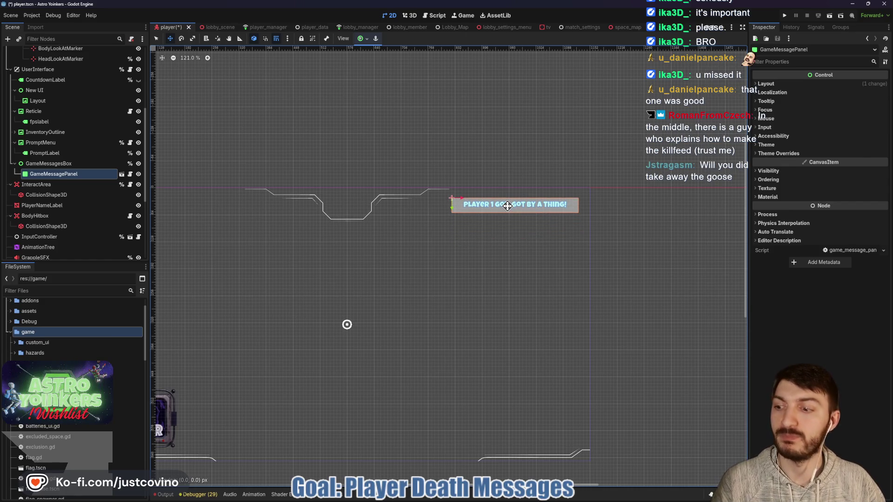
mouse_move(508, 206)
left_mouse_down()
mouse_move(513, 251)
mouse_move(512, 214)
mouse_move(506, 209)
mouse_move(506, 251)
mouse_move(505, 208)
mouse_move(498, 211)
mouse_move(508, 260)
mouse_move(505, 205)
left_mouse_up()
key("q")
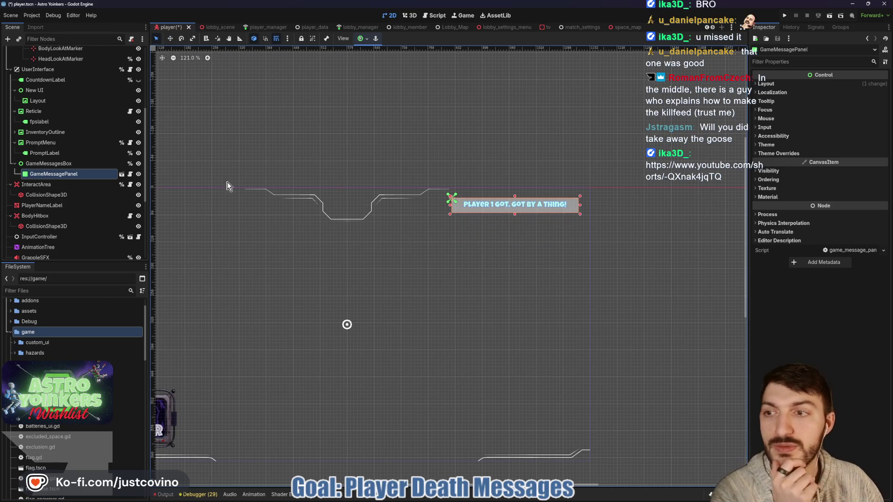
Step: Attach a new game_messages_box.gd script, saved in res://game/custom_ui/, to GameMessagesBox
left_click(49, 163)
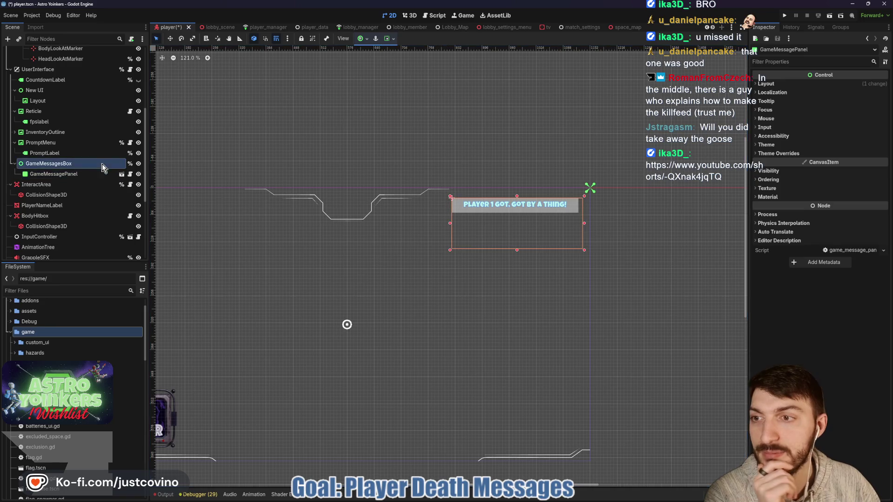
left_click(132, 42)
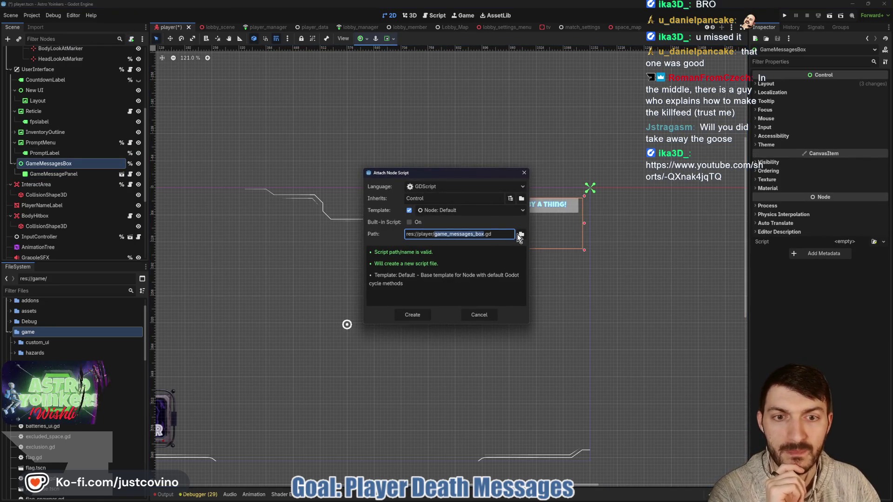
left_click(521, 235)
left_click(289, 138)
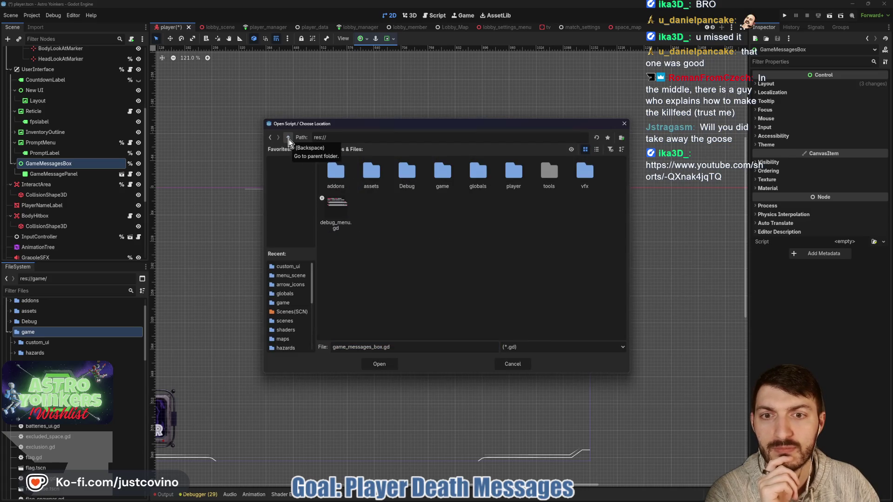
double_click(449, 180)
double_click(336, 172)
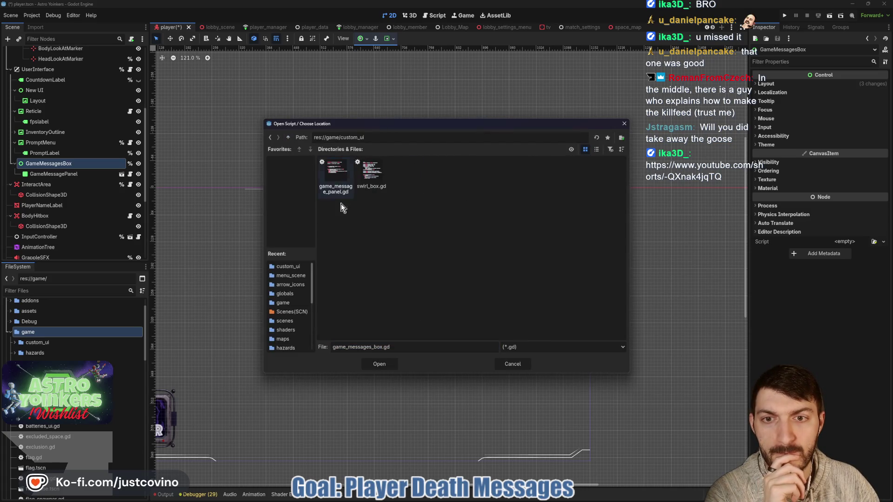
left_click(379, 365)
left_click(415, 316)
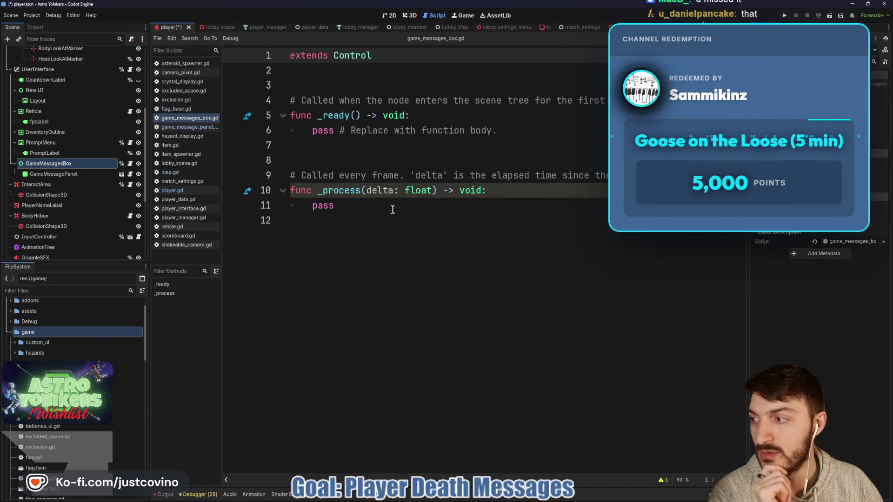
Step: Launch the GooseDesktop program from the system search
left_click(400, 216)
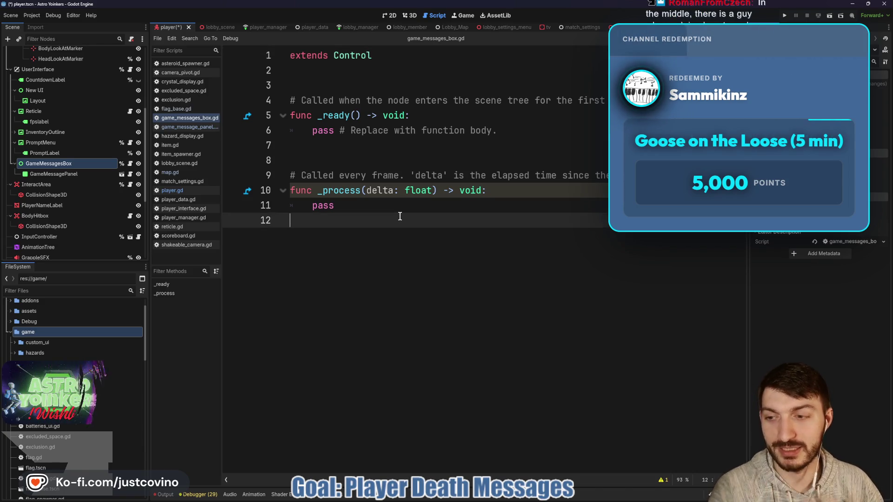
key("super")
type("gooseDesktop.exe")
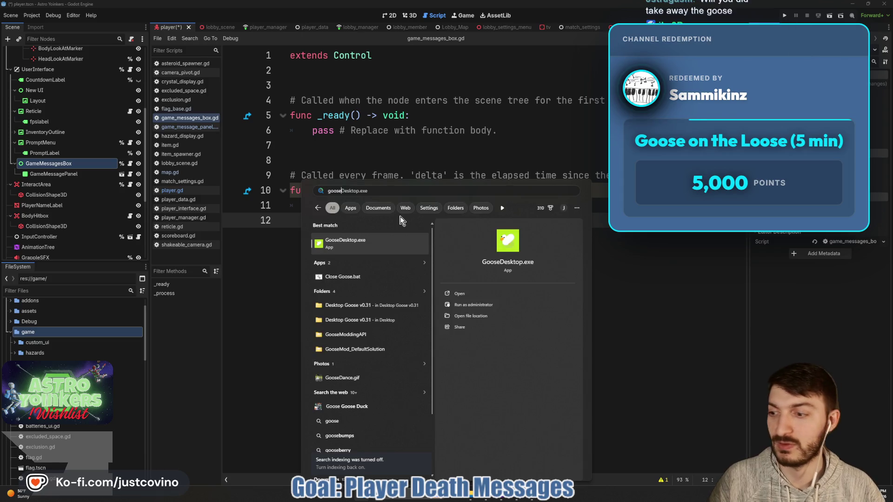
key("Return")
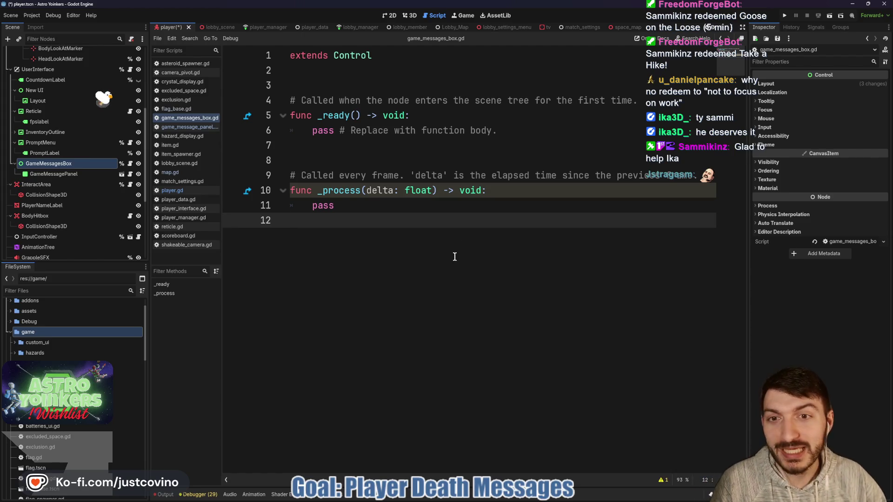
Step: Delete the _ready and _process template stubs, leaving only 'extends Control', and save
left_click_drag(343, 225, 289, 100)
key("BackSpace")
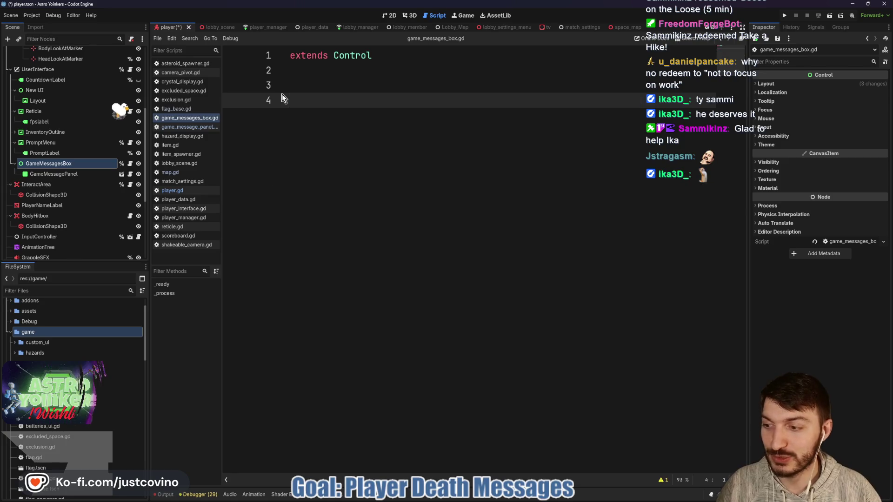
key("ctrl+s")
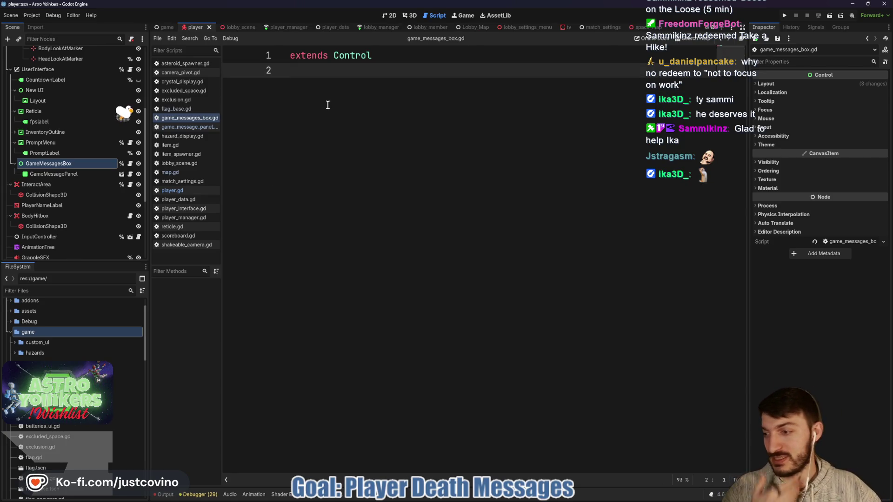
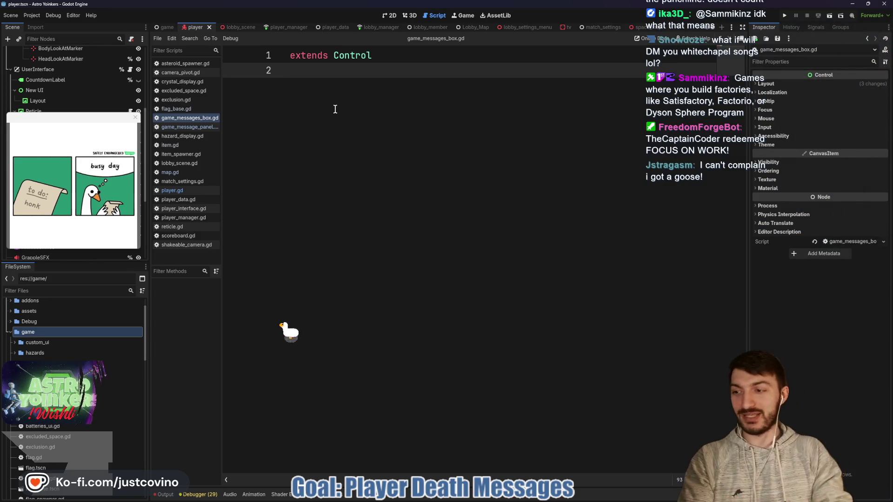
Step: Insert 'class_name GameMessageBox' before 'extends Control' on line 1 and save the script
left_click(292, 51)
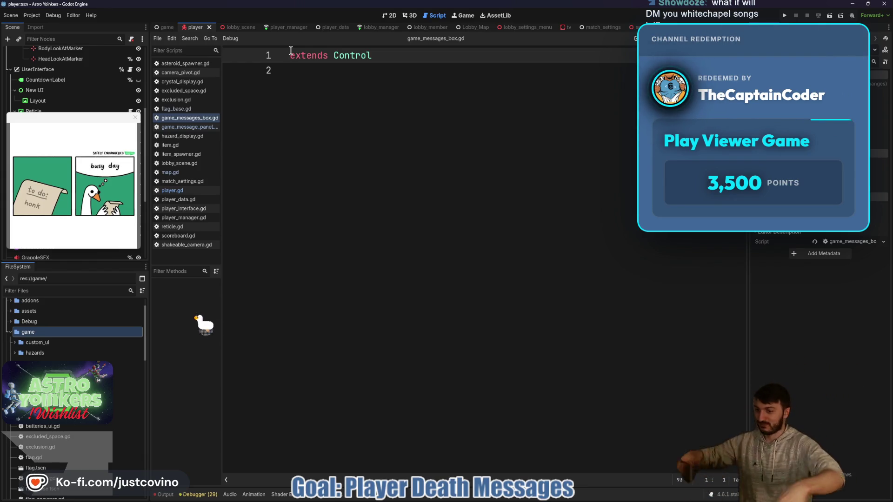
type("0")
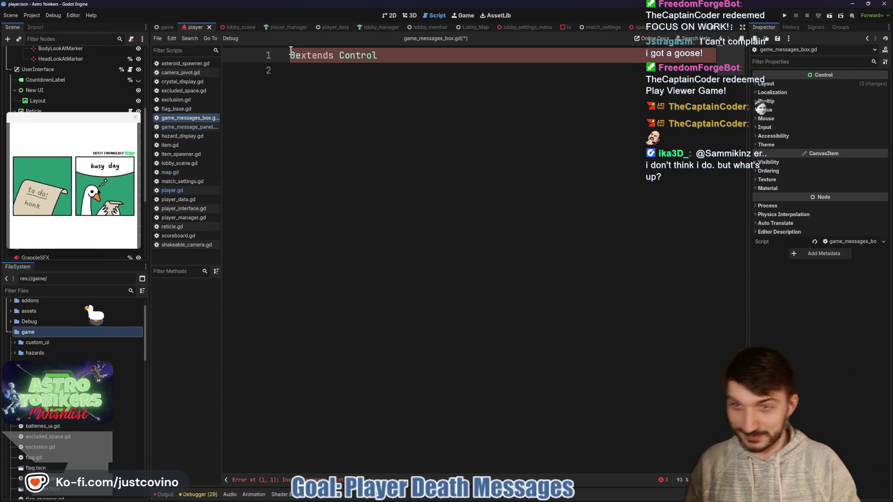
key("Delete")
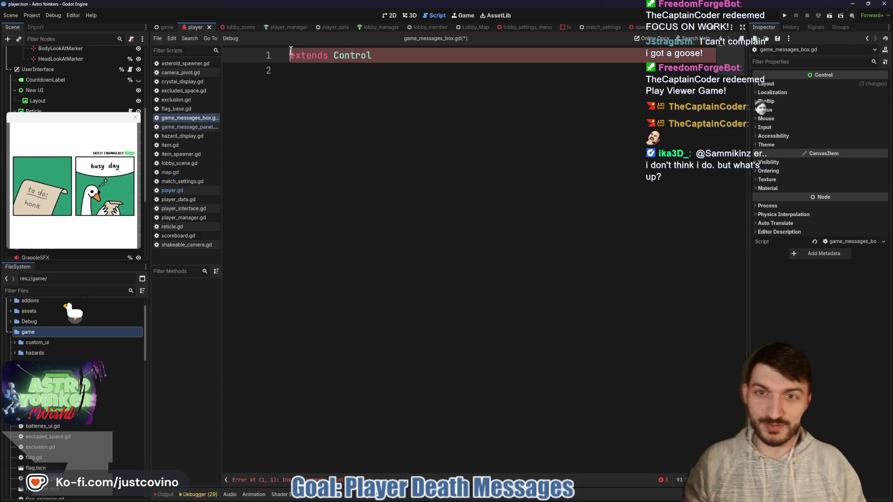
left_click(326, 85)
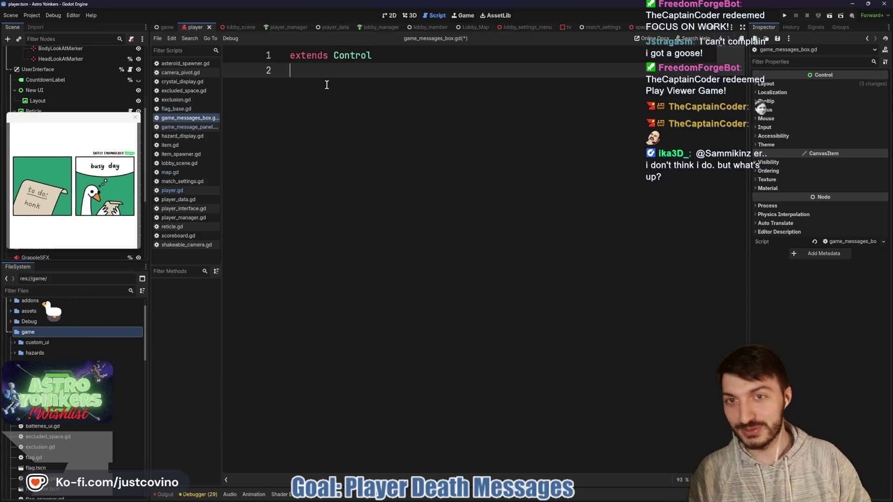
left_click(292, 55)
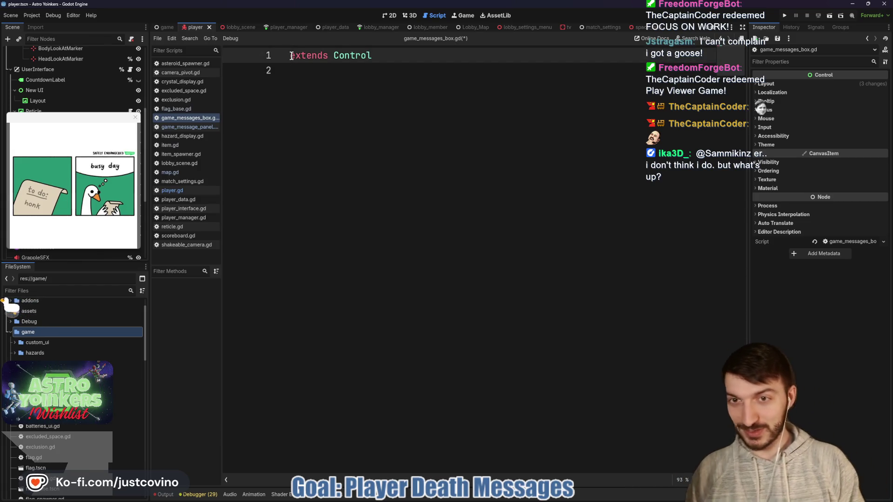
type("class_name")
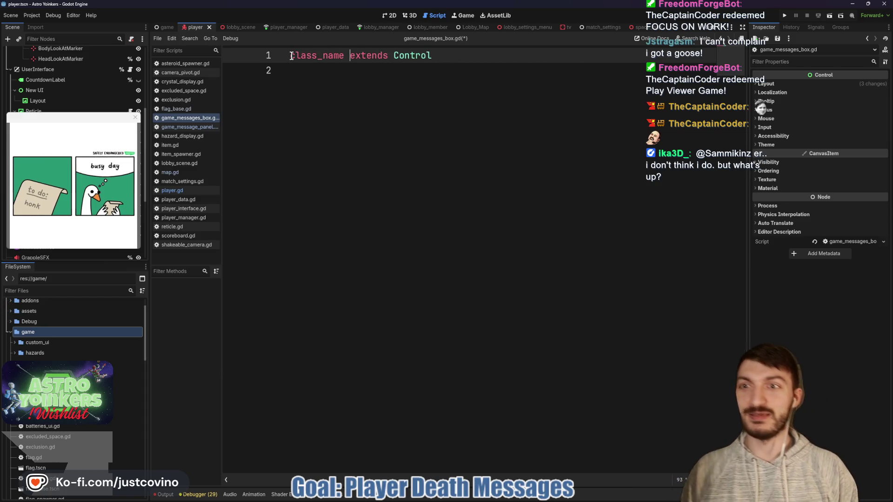
type("GameMessageBox")
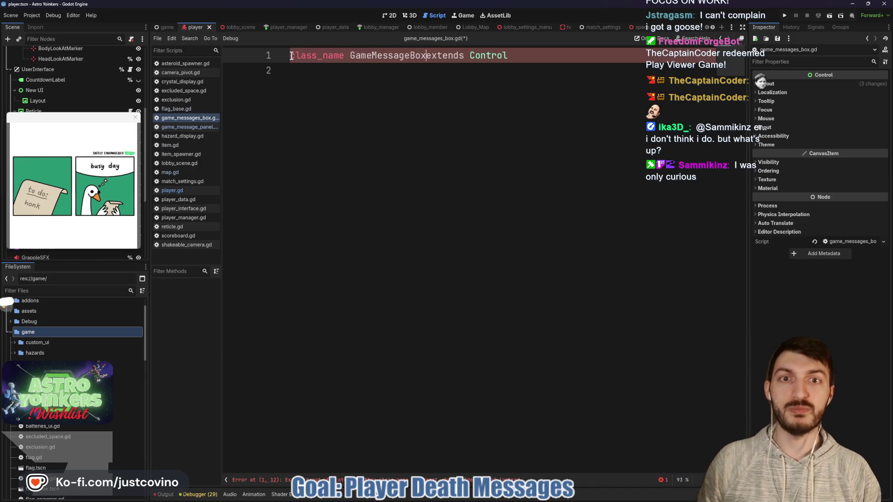
key("ctrl+s")
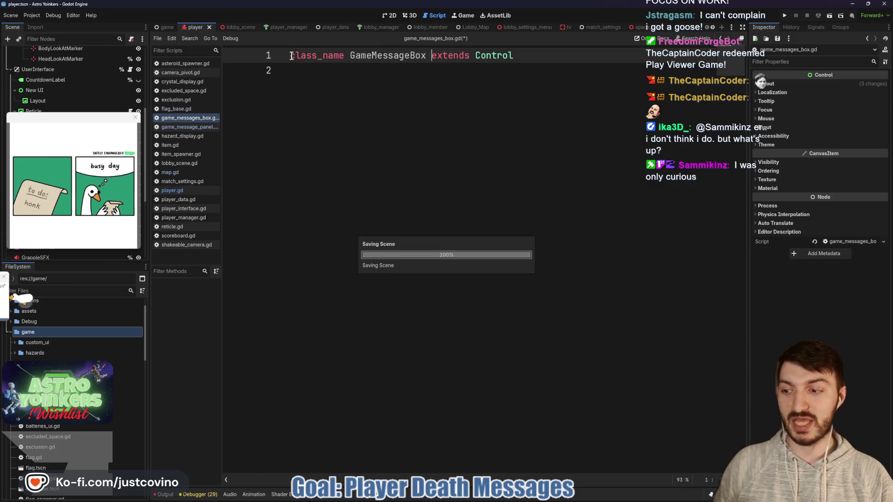
left_click(345, 88)
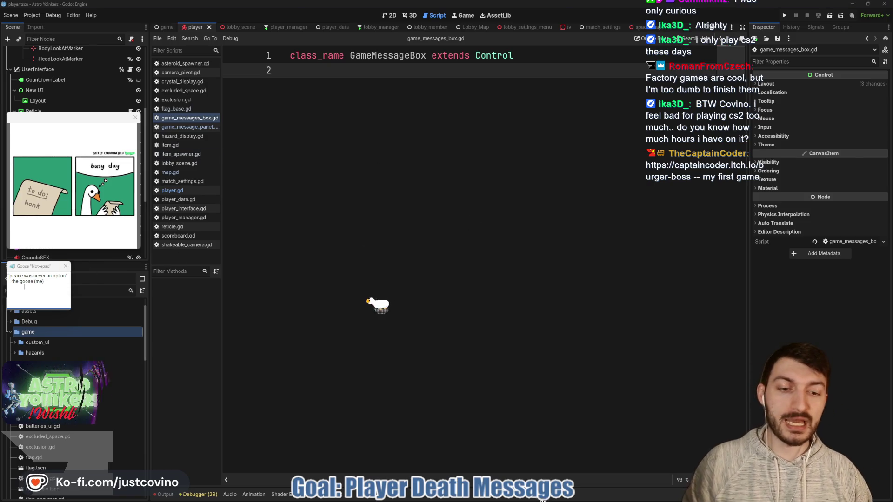
Step: Bring up the Windows Start menu over Godot with the Windows key
key("super")
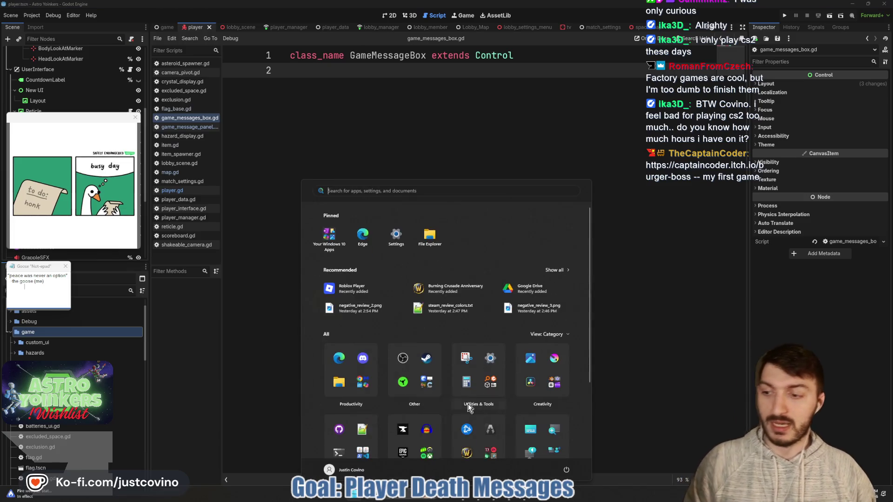
Step: Bring the browser forward and load captaincoder.itch.io/burger-boss
left_click(479, 499)
left_click(341, 61)
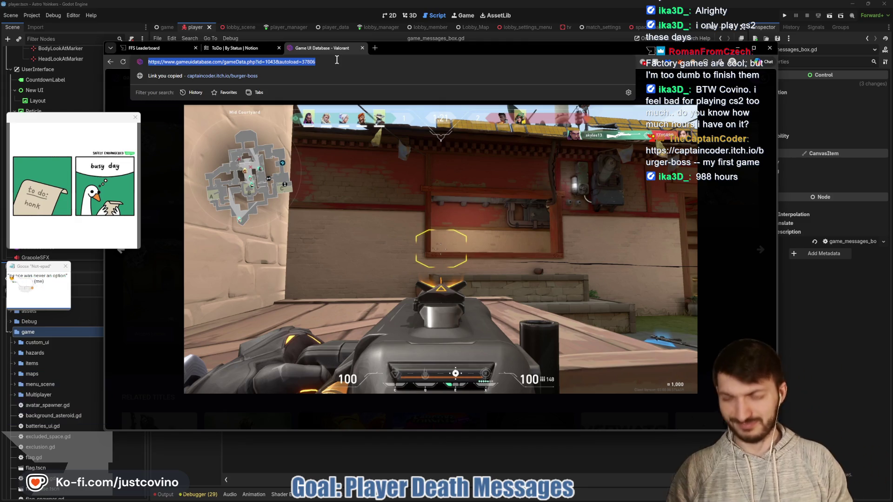
key("ctrl+v")
key("Return")
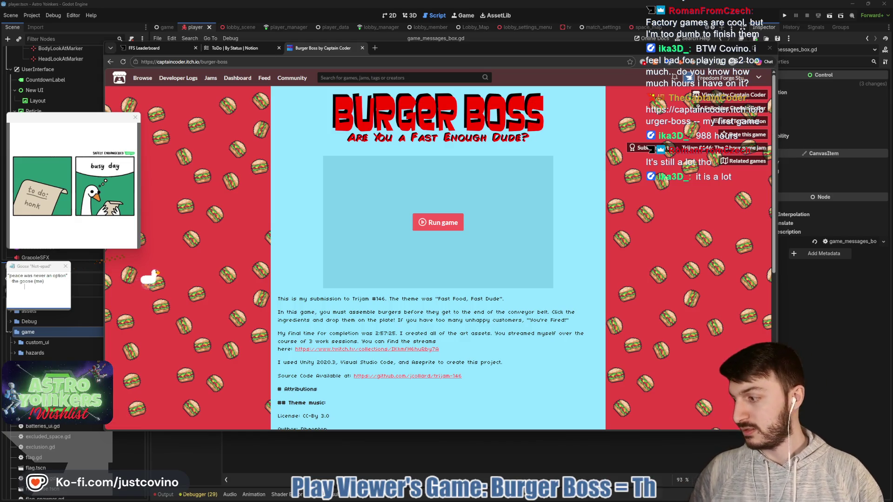
Step: Launch Burger Boss in the itch.io page with its Run game button
key("BackSpace")
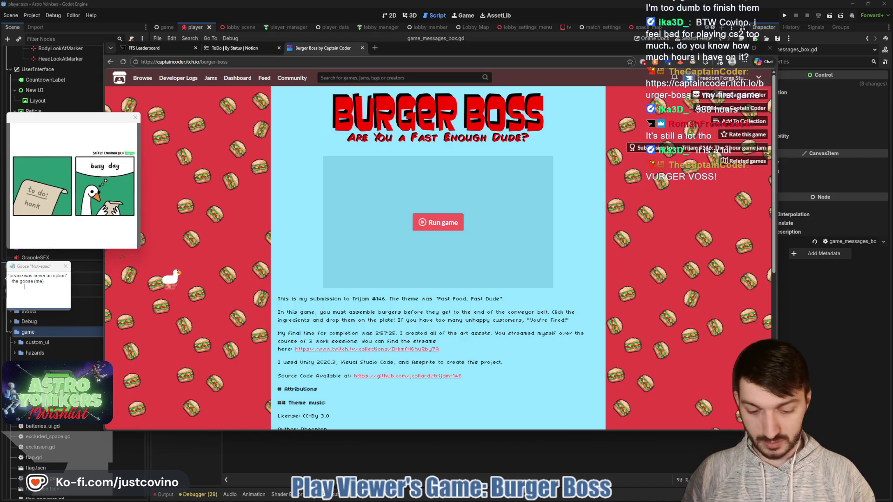
type("apt")
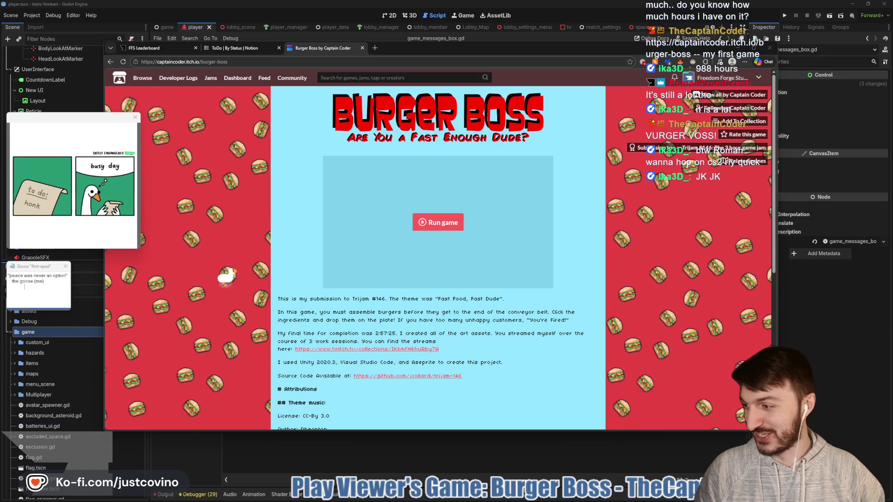
type("ainCoder")
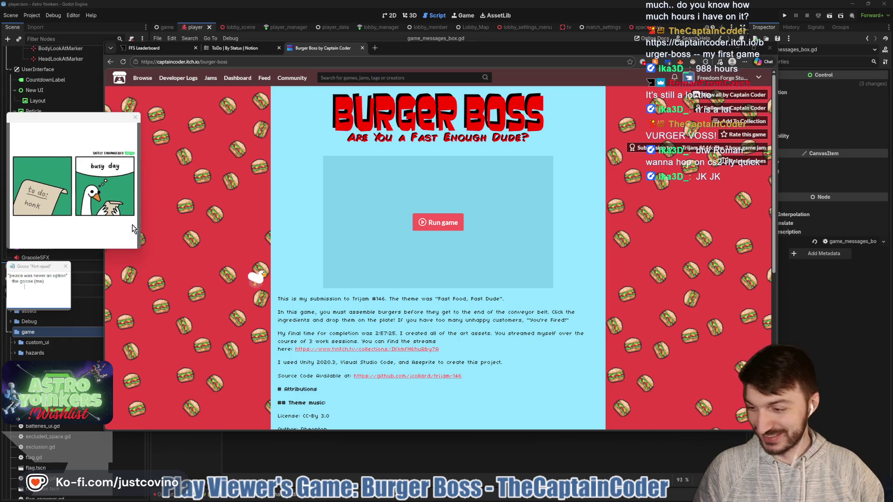
left_click(228, 302)
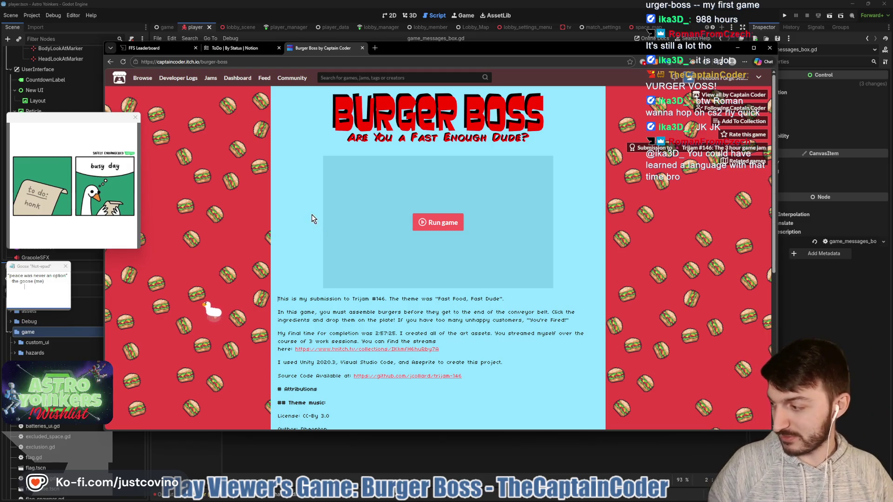
scroll(598, 256, "down", 1)
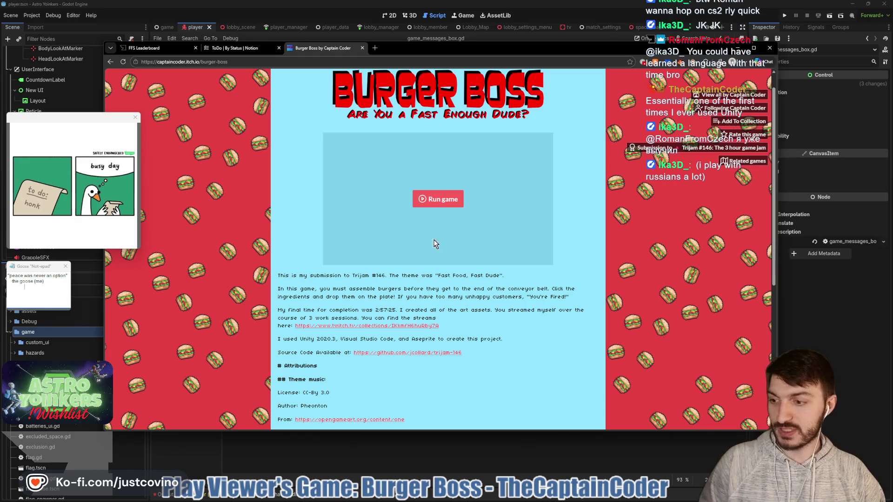
left_click(446, 204)
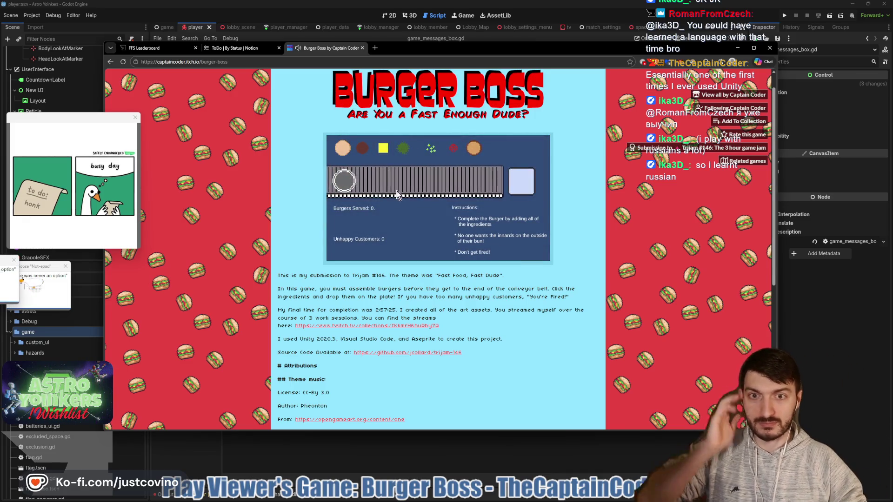
Step: Build the first two burgers from patty, lettuce, cheese and top bun
left_click_drag(341, 152, 361, 177)
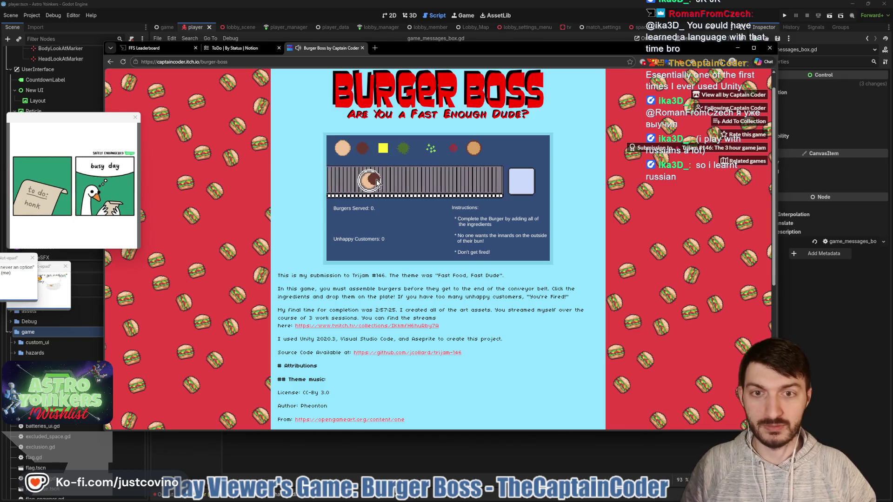
left_click_drag(387, 146, 396, 185)
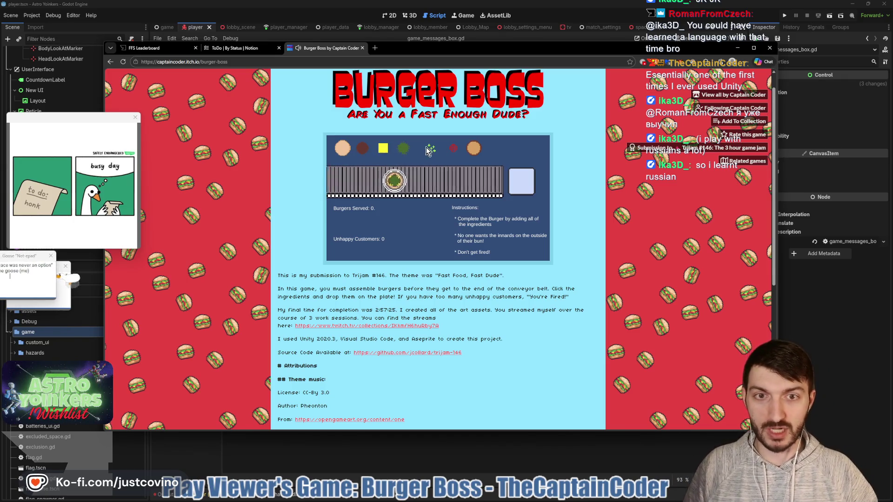
mouse_move(474, 148)
left_mouse_down()
mouse_move(410, 183)
mouse_move(431, 192)
left_mouse_up()
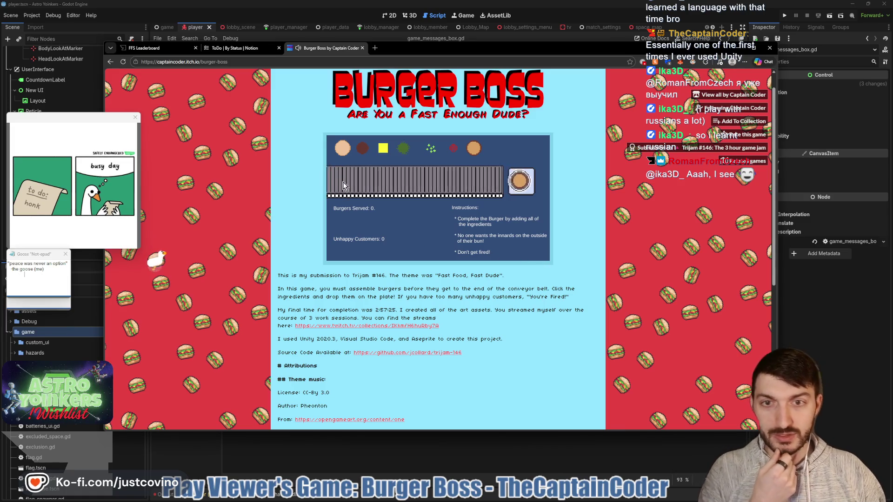
mouse_move(364, 153)
left_mouse_down()
mouse_move(363, 171)
mouse_move(376, 179)
left_mouse_up()
left_click_drag(403, 148, 395, 180)
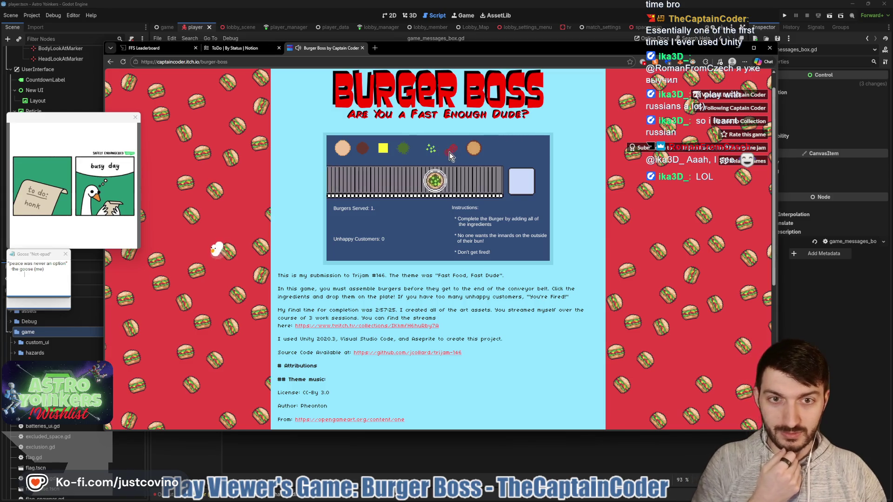
left_click_drag(450, 152, 444, 184)
left_click_drag(474, 149, 460, 180)
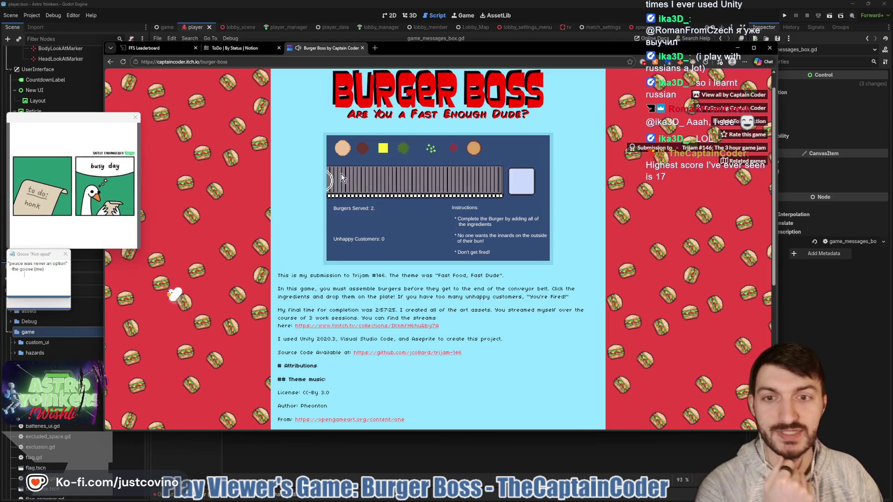
Step: Build more burgers with patties, cheese, lettuce and top buns, reaching five served with none unhappy
left_click_drag(363, 148, 347, 181)
left_click_drag(383, 148, 375, 182)
left_click_drag(403, 148, 395, 180)
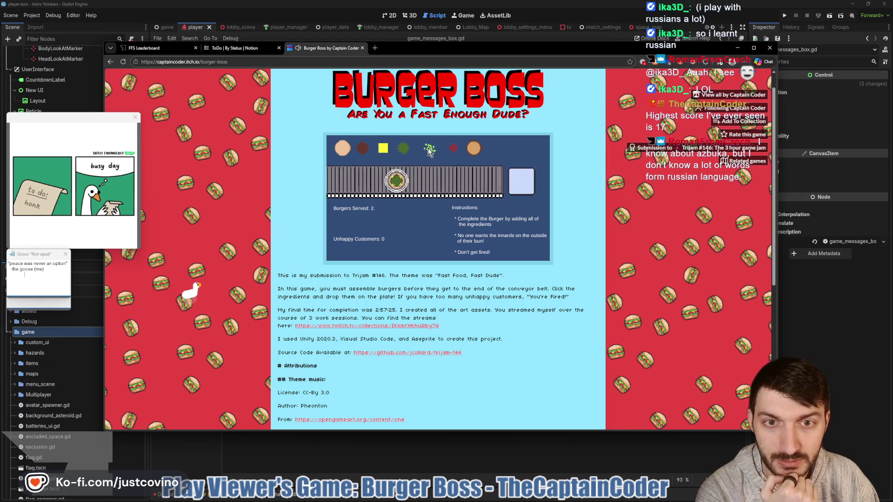
mouse_move(454, 154)
left_mouse_down()
mouse_move(433, 181)
mouse_move(442, 182)
left_mouse_up()
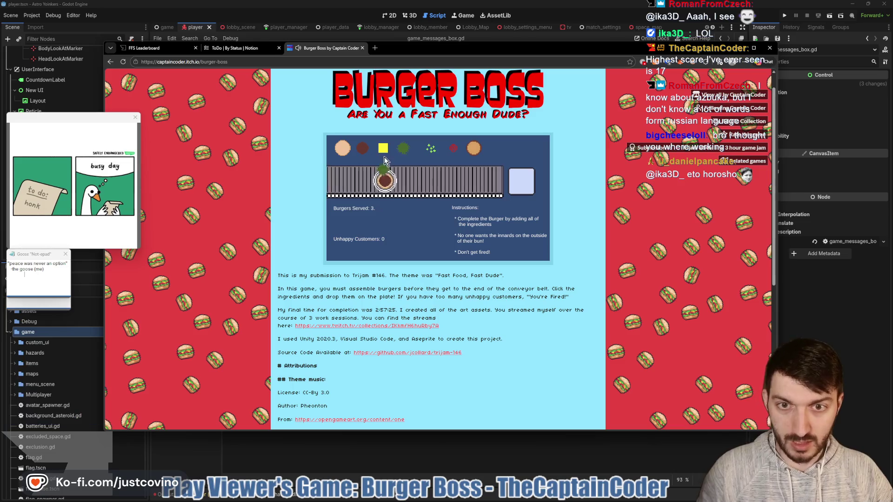
mouse_move(403, 148)
left_mouse_down()
mouse_move(432, 165)
mouse_move(475, 158)
mouse_move(479, 184)
left_mouse_up()
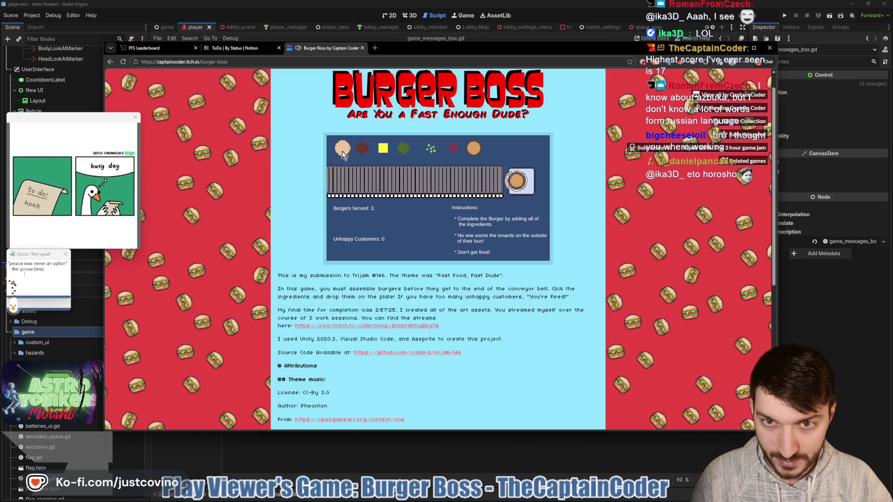
left_click_drag(342, 149, 338, 181)
left_click_drag(363, 148, 359, 180)
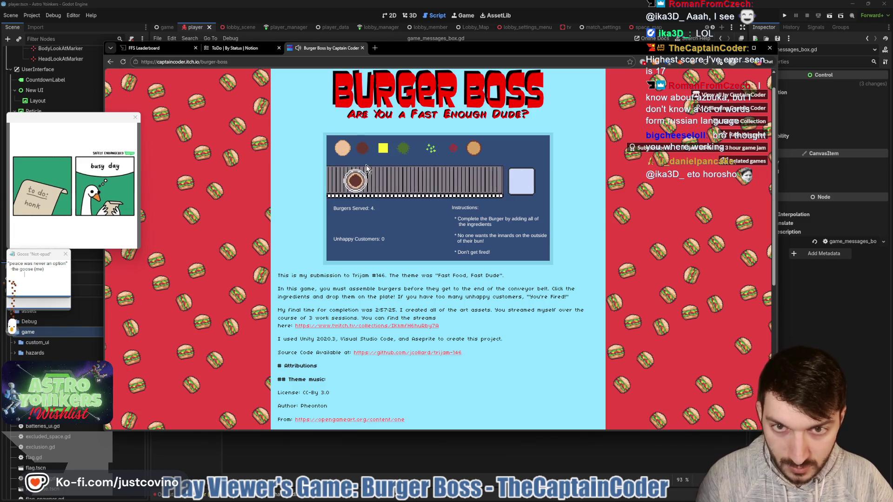
left_click_drag(382, 148, 391, 181)
left_click_drag(404, 148, 422, 182)
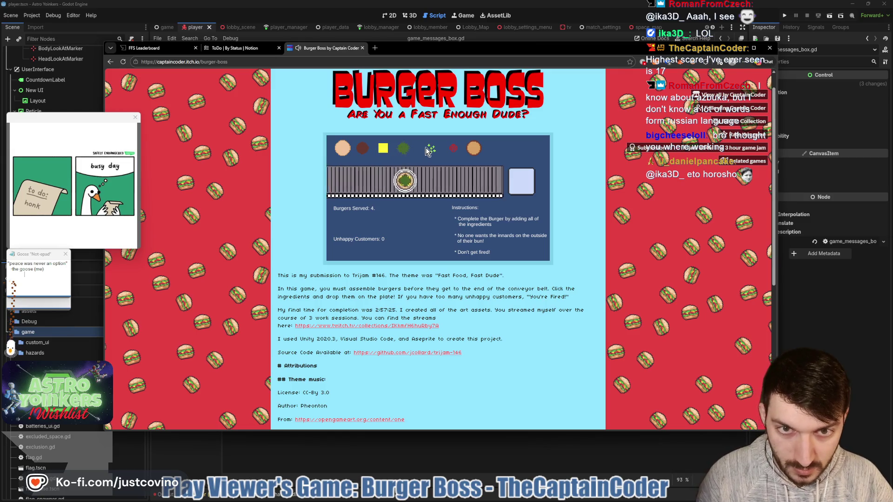
mouse_move(432, 148)
left_mouse_down()
mouse_move(428, 180)
mouse_move(442, 180)
left_mouse_up()
left_click_drag(473, 148, 461, 181)
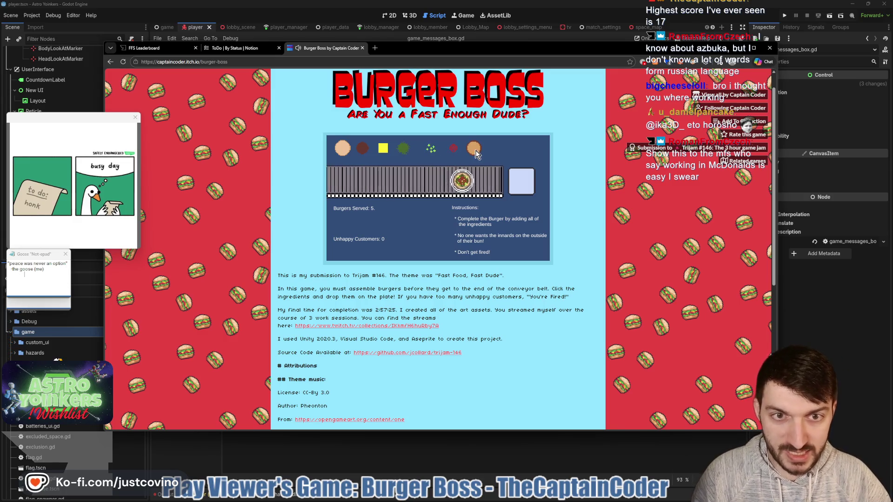
Step: Keep stacking buns, patties, lettuce, tomato and cheese until 'You're Fired!' at 8 served, 5 unhappy
left_click_drag(476, 154, 474, 183)
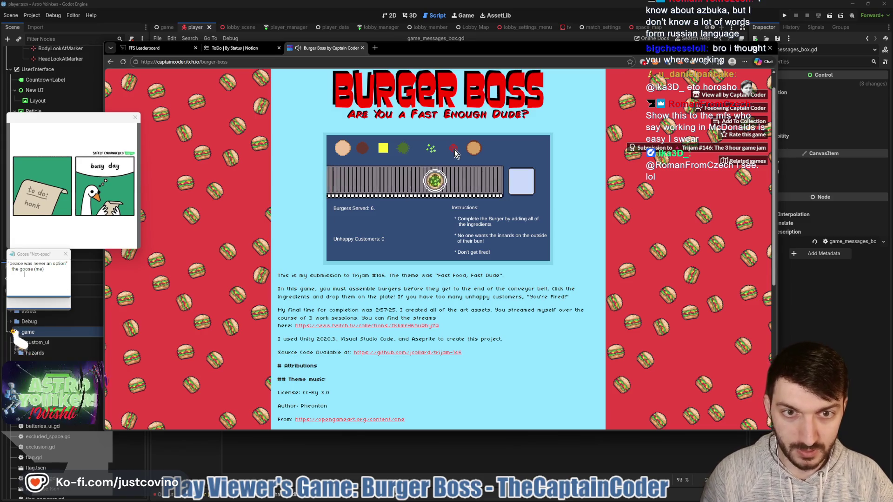
left_click(361, 148)
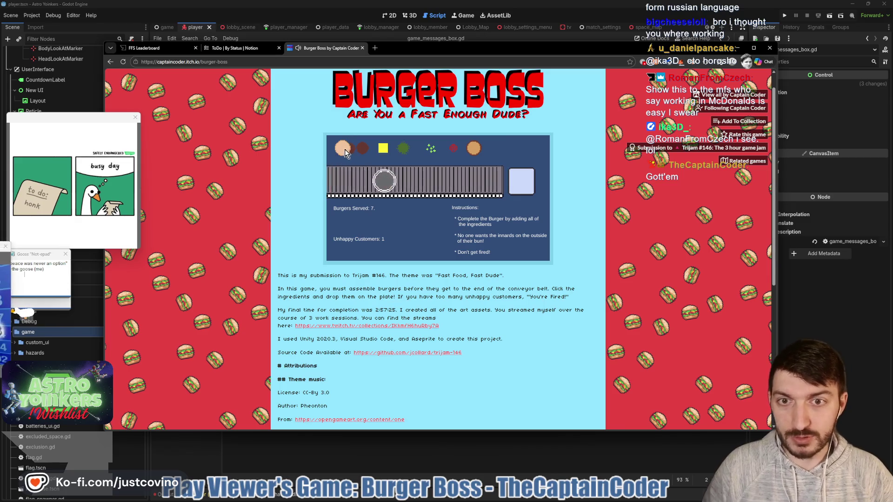
left_click_drag(470, 184, 507, 186)
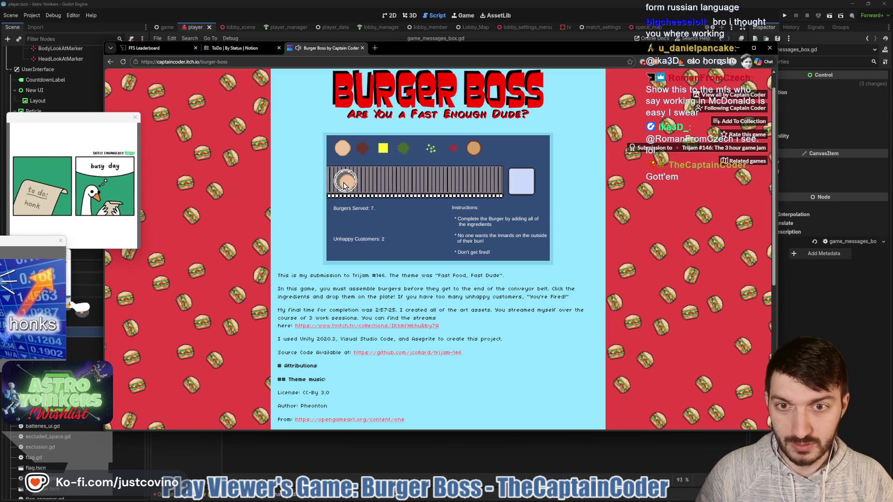
mouse_move(404, 148)
left_mouse_down()
mouse_move(411, 180)
mouse_move(426, 181)
left_mouse_up()
left_click_drag(454, 149, 460, 181)
mouse_move(473, 148)
left_mouse_down()
mouse_move(495, 184)
mouse_move(516, 190)
left_mouse_up()
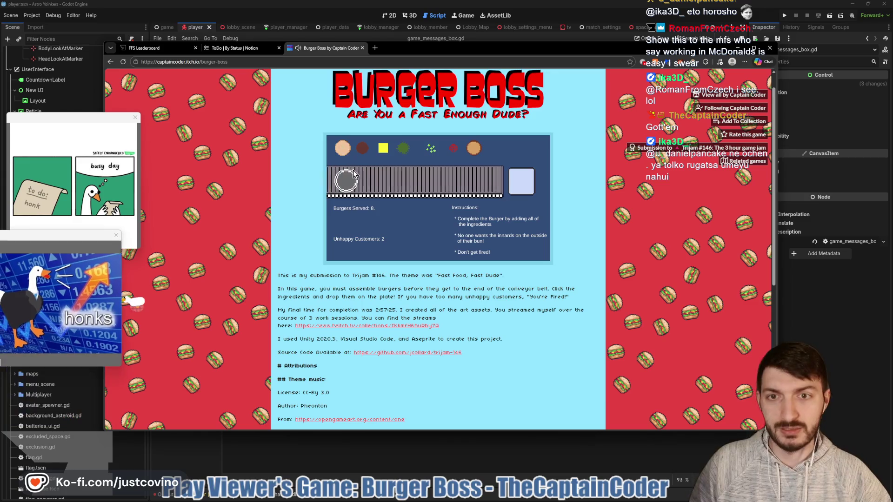
left_click_drag(344, 148, 399, 180)
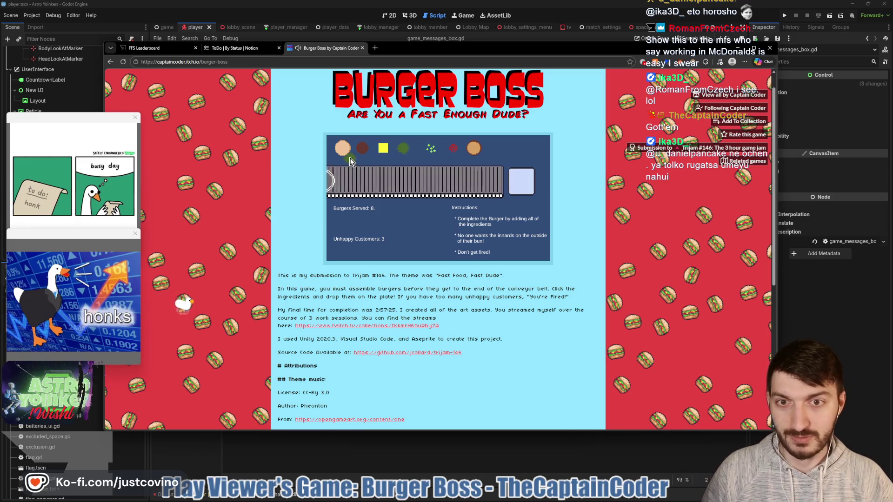
mouse_move(342, 148)
left_mouse_down()
mouse_move(363, 180)
mouse_move(381, 182)
left_mouse_up()
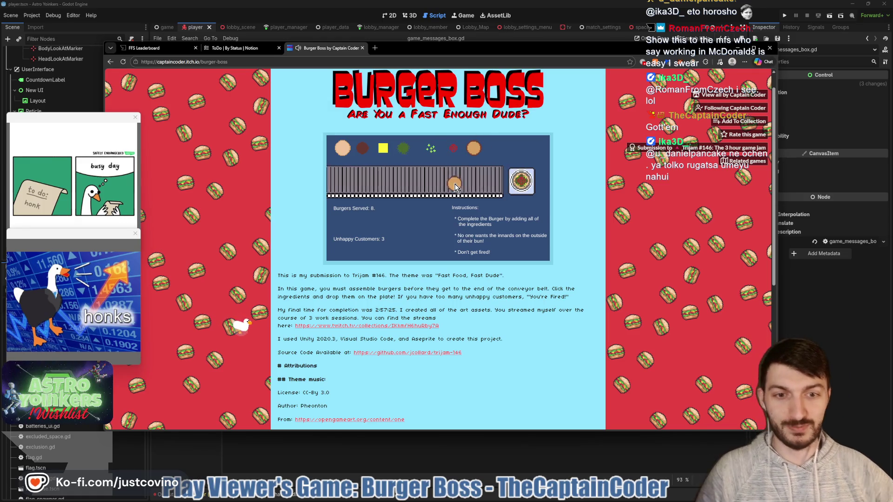
left_click_drag(455, 186, 339, 183)
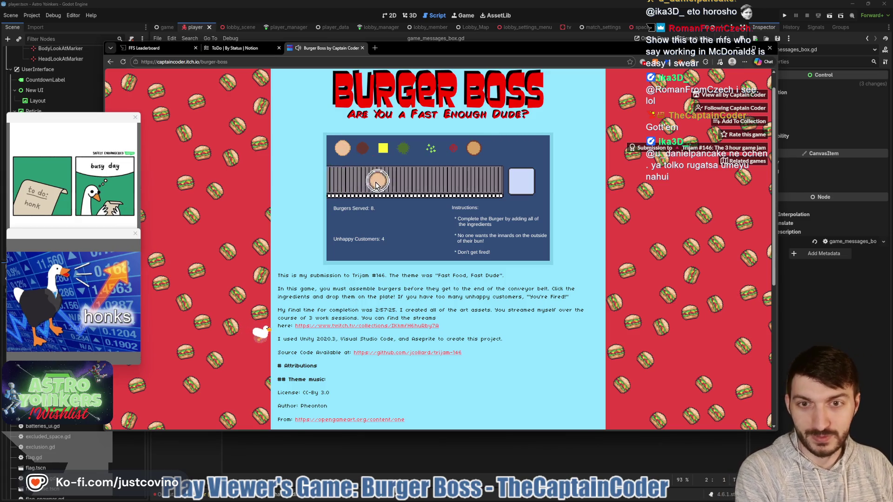
left_click_drag(382, 148, 447, 181)
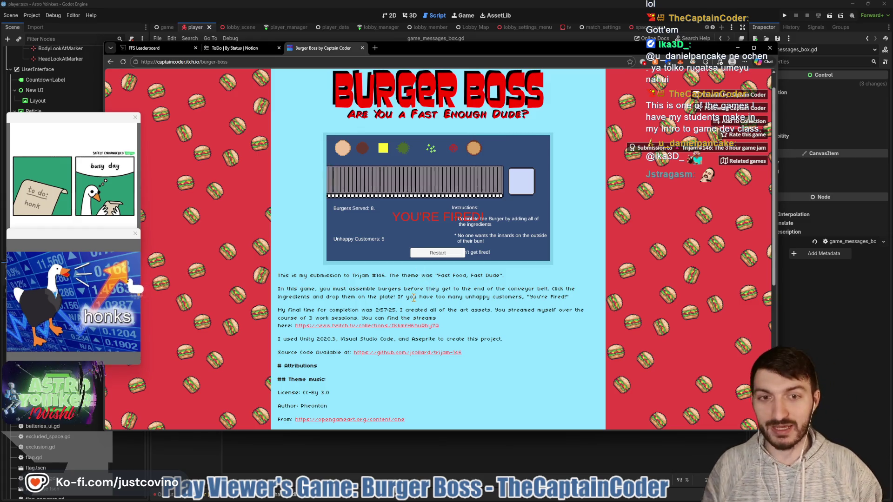
Step: Zoom the page to 175% and restart Burger Boss after being fired
key("ctrl+plus")
key("ctrl+plus")
key("ctrl+plus")
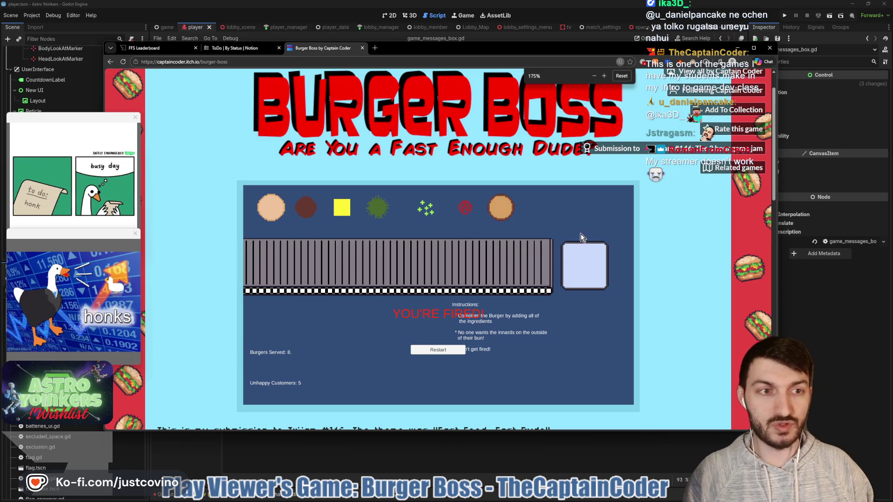
scroll(614, 236, "down", 1)
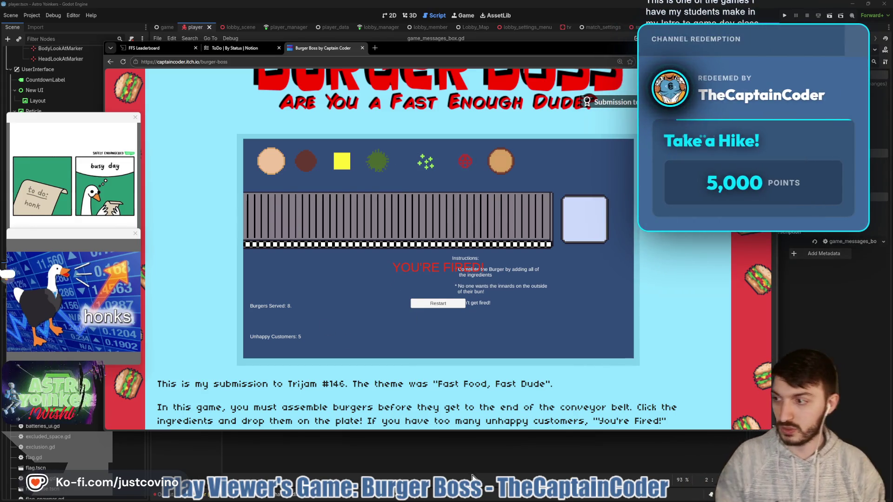
left_click(428, 302)
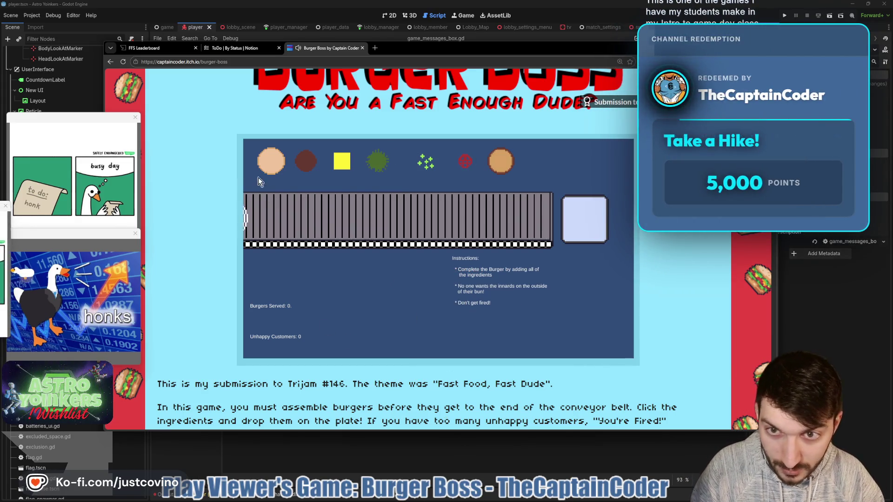
Step: Assemble the first burgers of the new run with patty, cheese, lettuce, tomato and top buns
left_click_drag(307, 158, 259, 215)
mouse_move(342, 162)
left_mouse_down()
mouse_move(320, 190)
mouse_move(280, 216)
left_mouse_up()
mouse_move(378, 161)
left_mouse_down()
mouse_move(353, 191)
mouse_move(296, 228)
mouse_move(298, 219)
left_mouse_up()
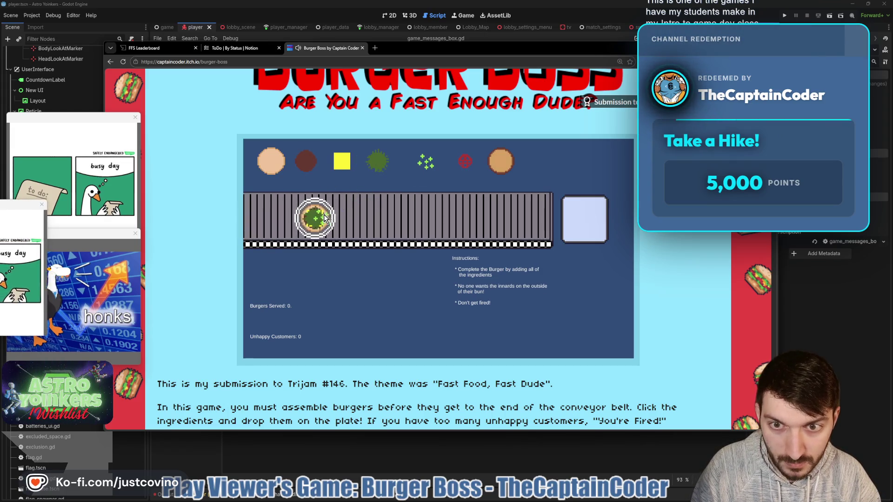
left_click_drag(465, 161, 349, 217)
left_click_drag(499, 155, 356, 221)
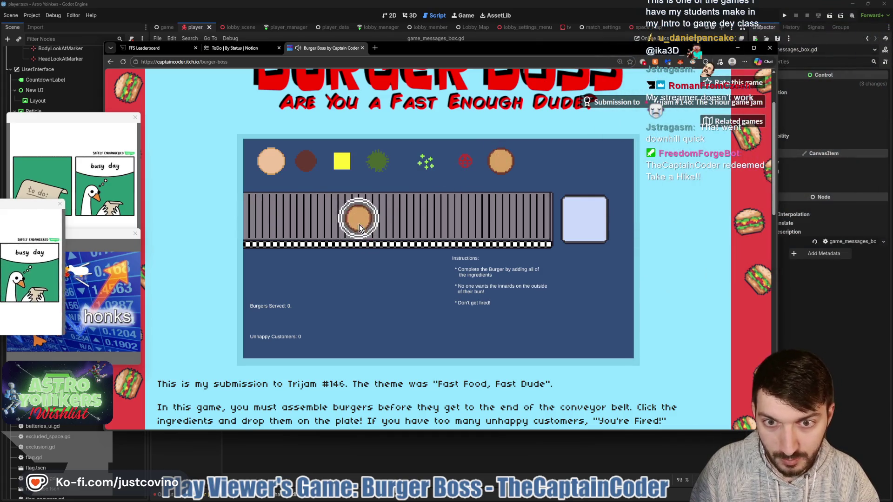
left_click_drag(273, 223, 263, 216)
left_click_drag(377, 162, 414, 216)
mouse_move(466, 161)
left_mouse_down()
mouse_move(462, 176)
mouse_move(481, 215)
left_mouse_up()
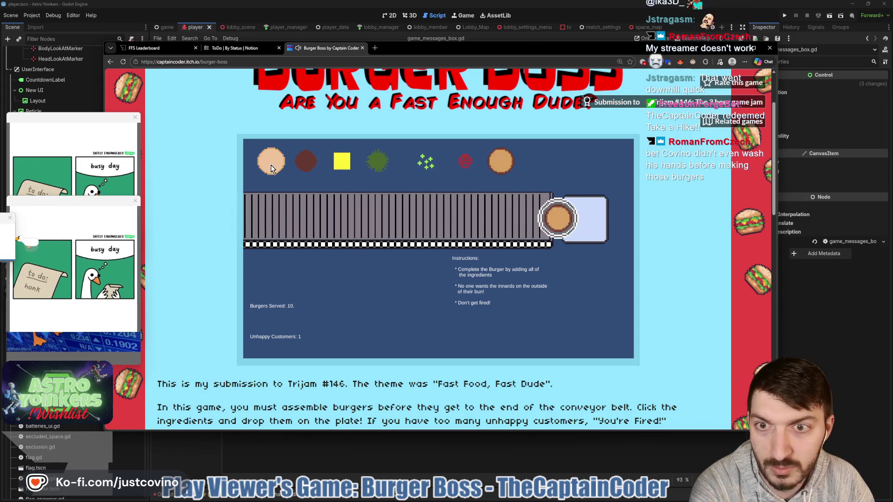
left_click_drag(315, 164, 309, 217)
mouse_move(342, 161)
left_mouse_down()
mouse_move(345, 211)
mouse_move(358, 213)
left_mouse_up()
mouse_move(378, 161)
left_mouse_down()
mouse_move(384, 192)
mouse_move(452, 210)
left_mouse_up()
left_click_drag(465, 161, 461, 212)
left_click_drag(501, 162, 512, 215)
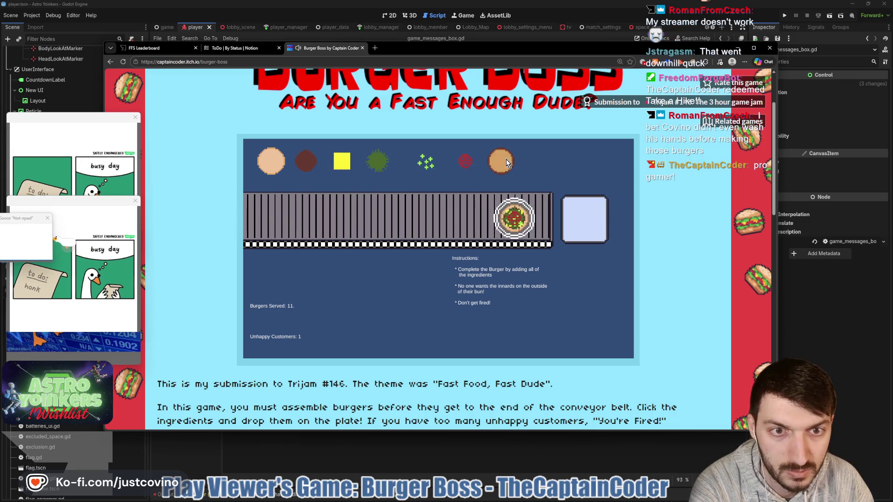
Step: Keep serving burgers until fired at 13 served, then close the Burger Boss tab
left_click_drag(307, 161, 340, 214)
left_click_drag(342, 162, 483, 213)
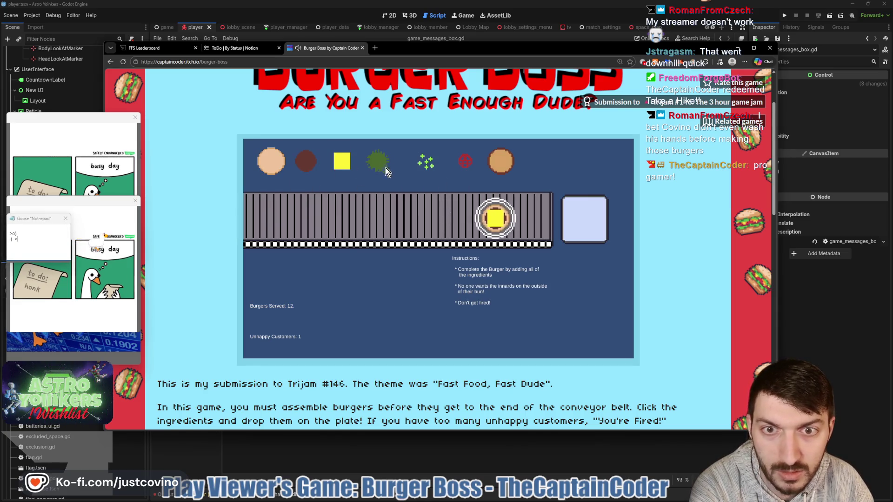
left_click_drag(377, 161, 517, 215)
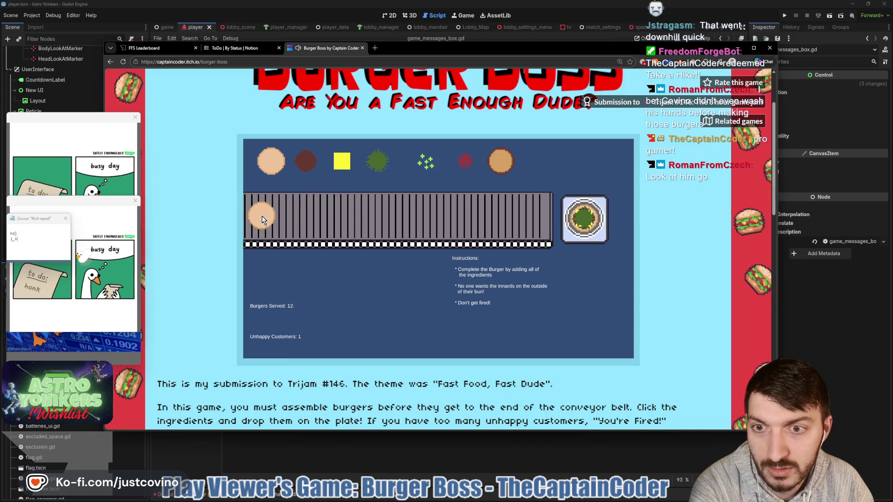
mouse_move(306, 162)
left_mouse_down()
mouse_move(315, 222)
mouse_move(333, 219)
left_mouse_up()
left_click_drag(342, 161, 374, 215)
left_click_drag(377, 162, 419, 215)
left_click_drag(465, 162, 493, 216)
left_click_drag(500, 162, 512, 216)
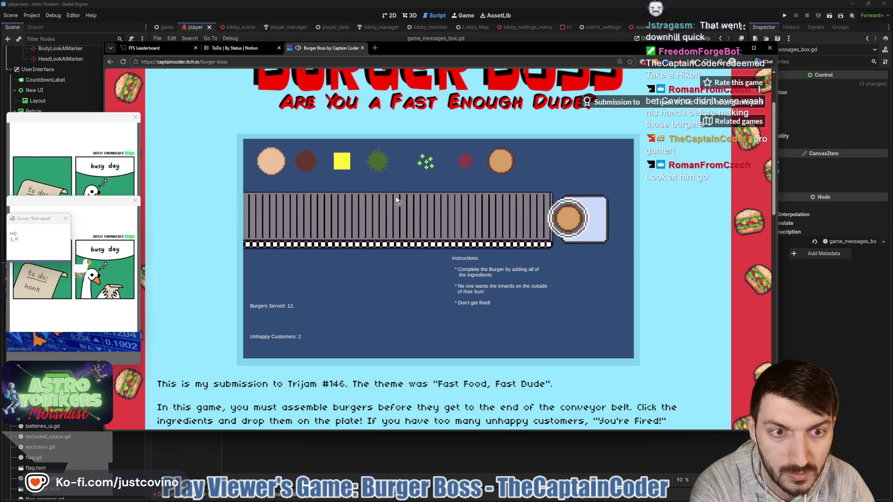
left_click_drag(306, 162, 321, 214)
mouse_move(342, 161)
left_mouse_down()
mouse_move(363, 214)
mouse_move(419, 215)
left_mouse_up()
left_click_drag(378, 162, 461, 211)
left_click_drag(465, 161, 507, 216)
mouse_move(501, 162)
left_mouse_down()
mouse_move(532, 218)
mouse_move(501, 210)
mouse_move(512, 215)
left_mouse_up()
left_click_drag(306, 161, 291, 215)
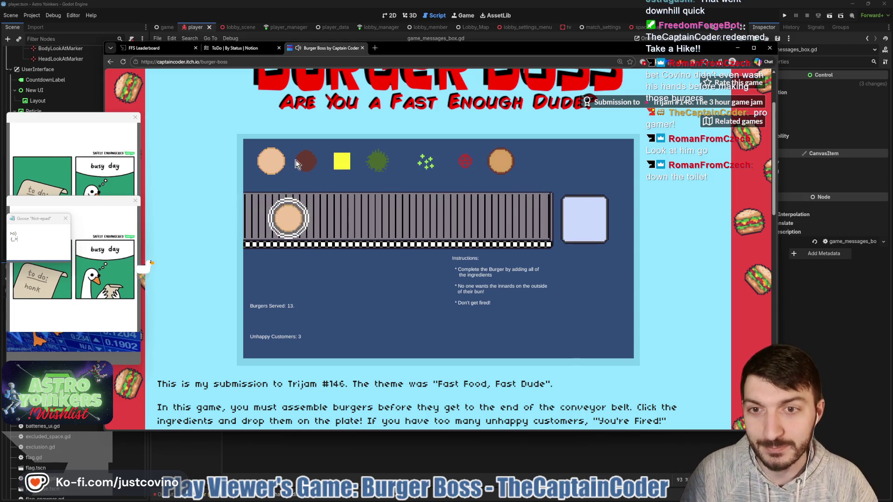
left_click_drag(342, 161, 380, 215)
left_click_drag(377, 163, 418, 217)
left_click_drag(426, 161, 493, 217)
mouse_move(501, 162)
left_mouse_down()
mouse_move(528, 197)
mouse_move(288, 164)
mouse_move(343, 214)
left_mouse_up()
left_click_drag(342, 162, 379, 214)
mouse_move(377, 163)
left_mouse_down()
mouse_move(429, 200)
mouse_move(528, 212)
left_mouse_up()
left_click_drag(501, 162, 583, 216)
left_click_drag(264, 217, 347, 208)
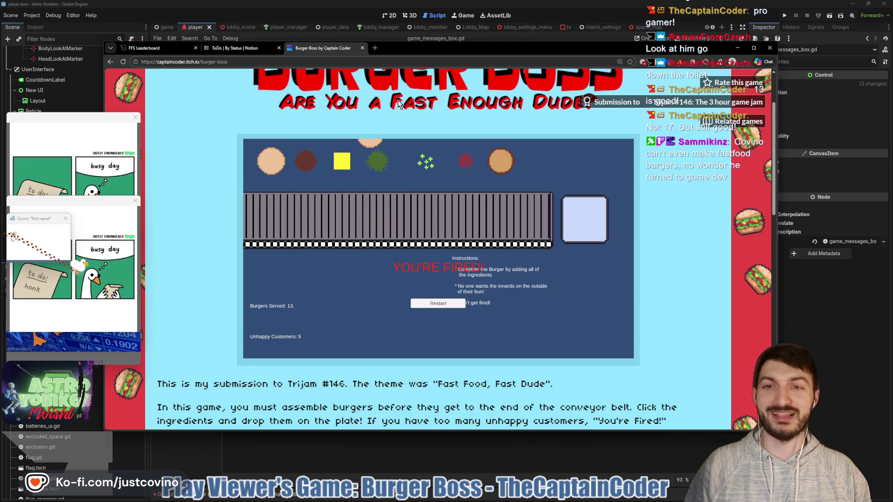
left_click(363, 49)
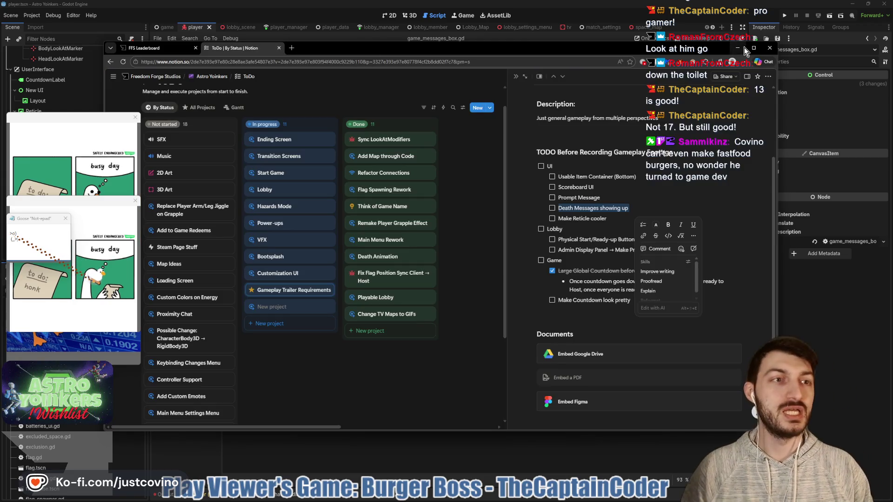
Step: Minimize the browser, dismiss the desktop goose, and save the scene
left_click(738, 48)
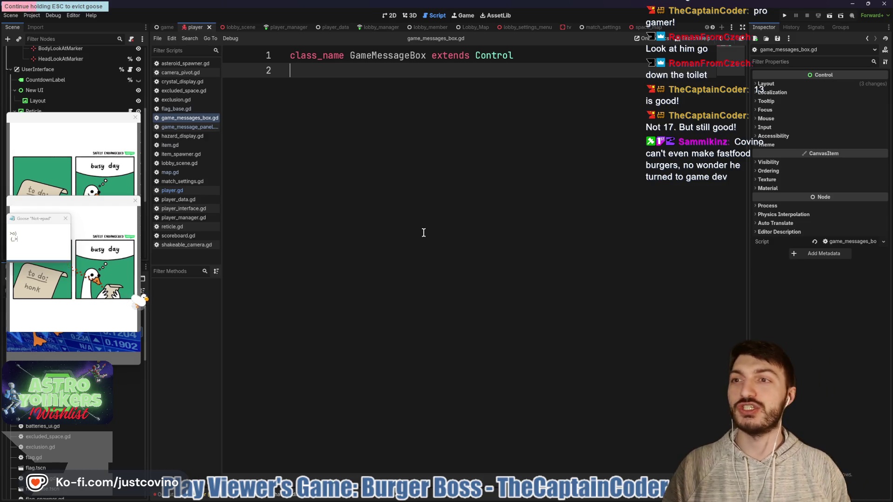
key("Escape")
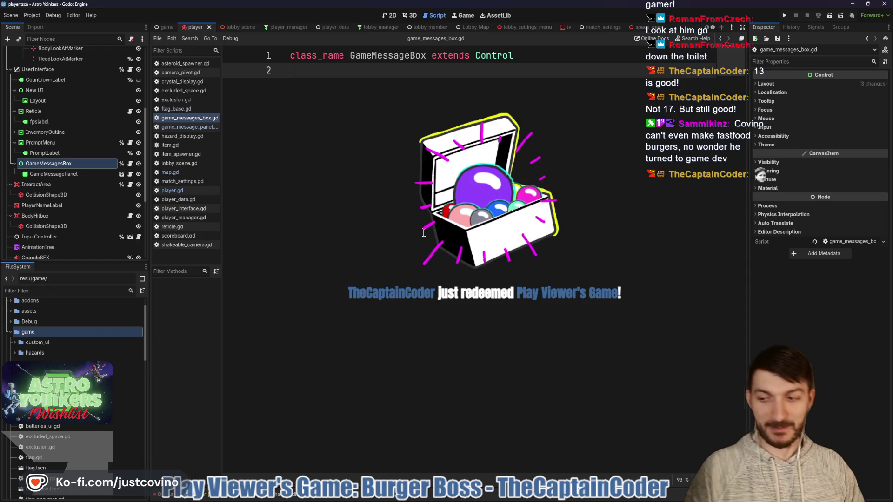
key("ctrl+s")
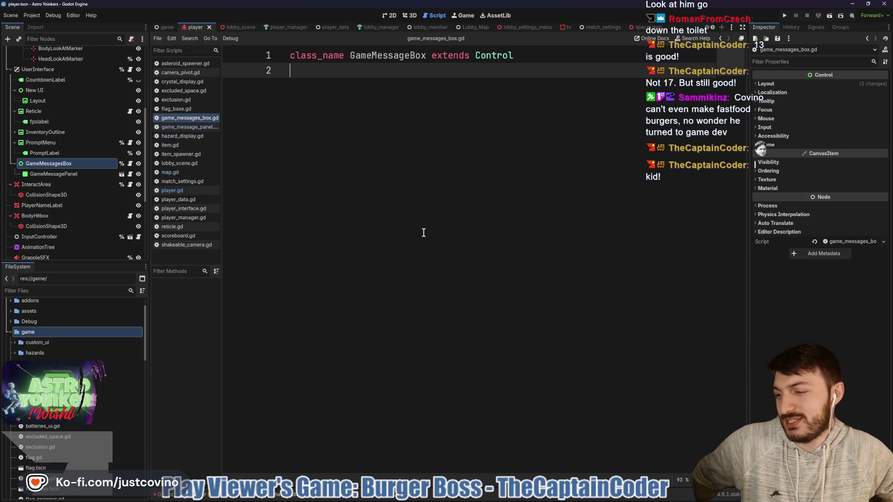
key("ctrl+s")
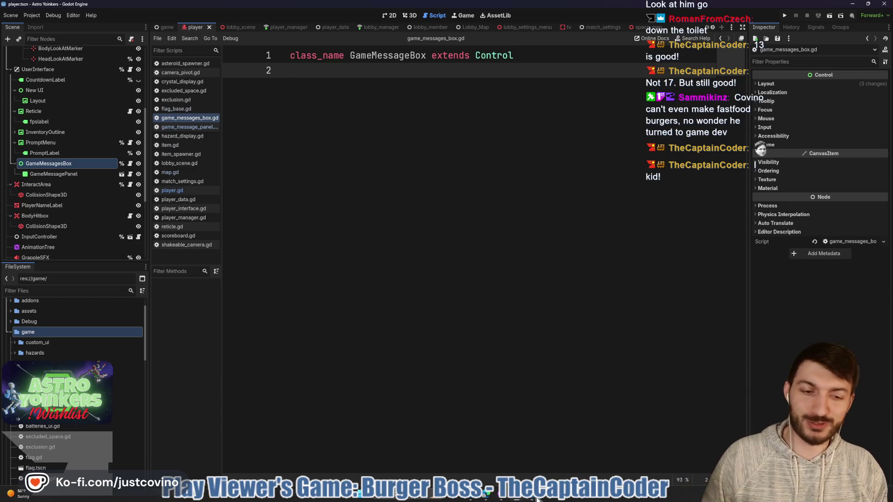
Step: Dismiss the Astro Yoinkers store window, save scene and script again, and show the 2D view
left_click(537, 499)
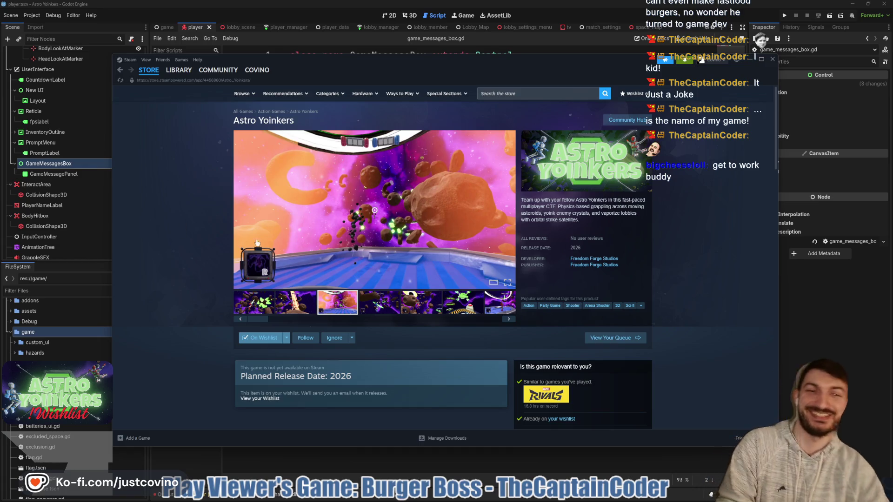
key("alt+Tab")
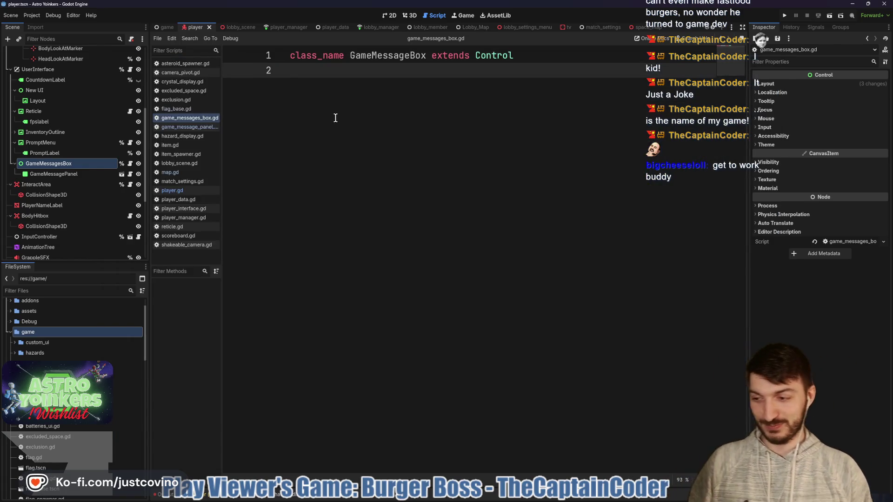
key("Return")
key("ctrl+s")
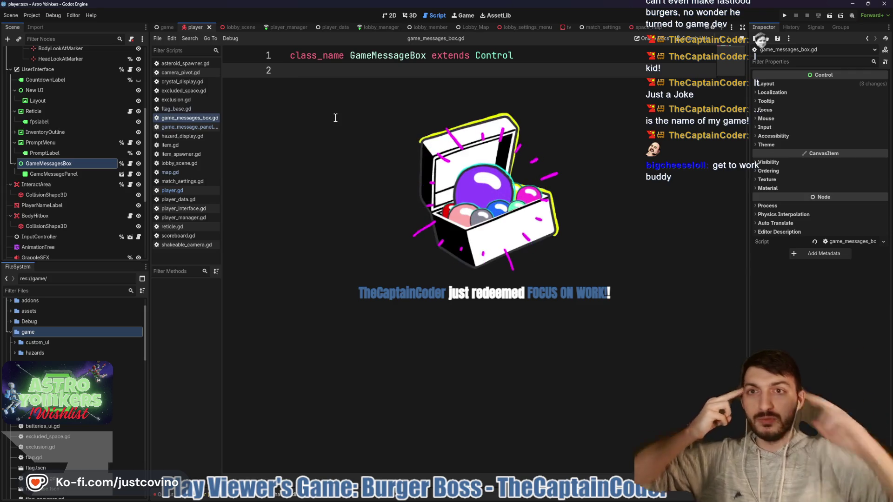
left_click(390, 16)
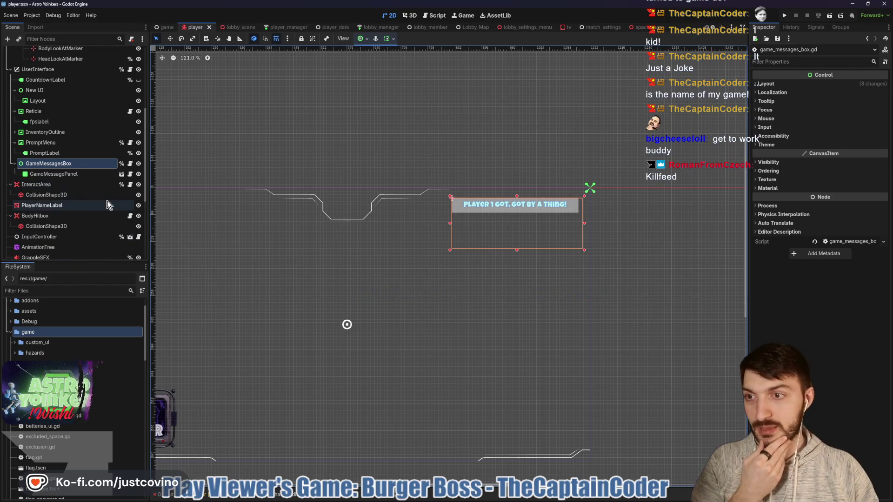
Step: Duplicate GameMessagePanel twice, placing each copy directly below the previous one
left_click(73, 176)
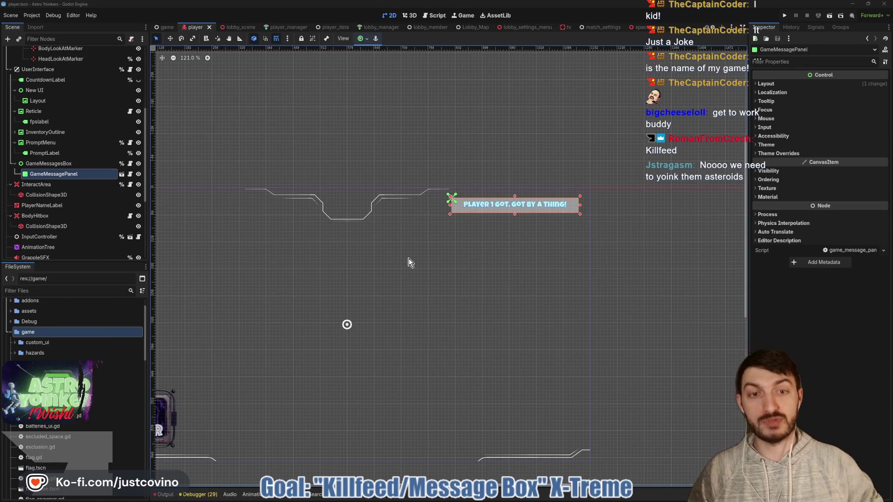
left_click(81, 164)
left_click(87, 177)
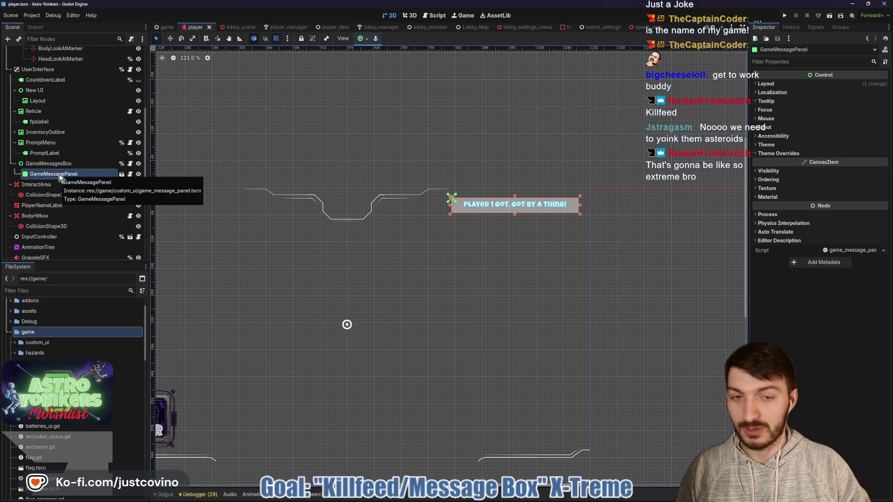
key("ctrl+d")
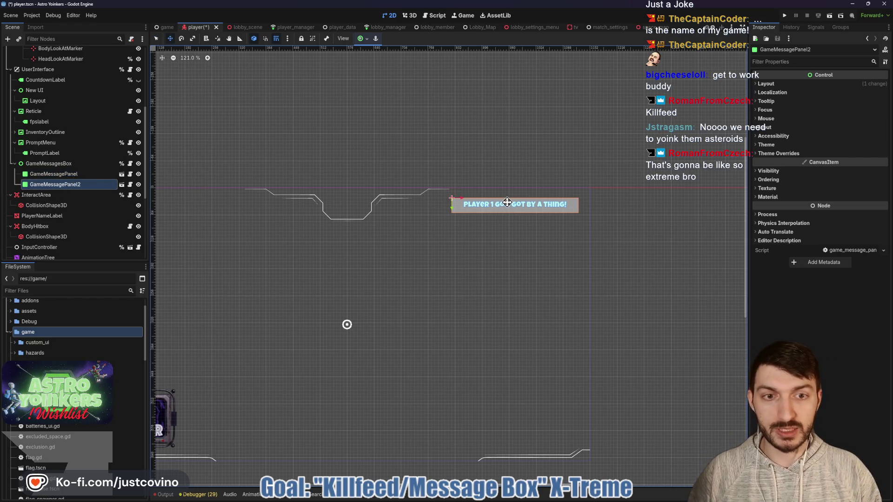
left_click_drag(508, 208, 509, 223)
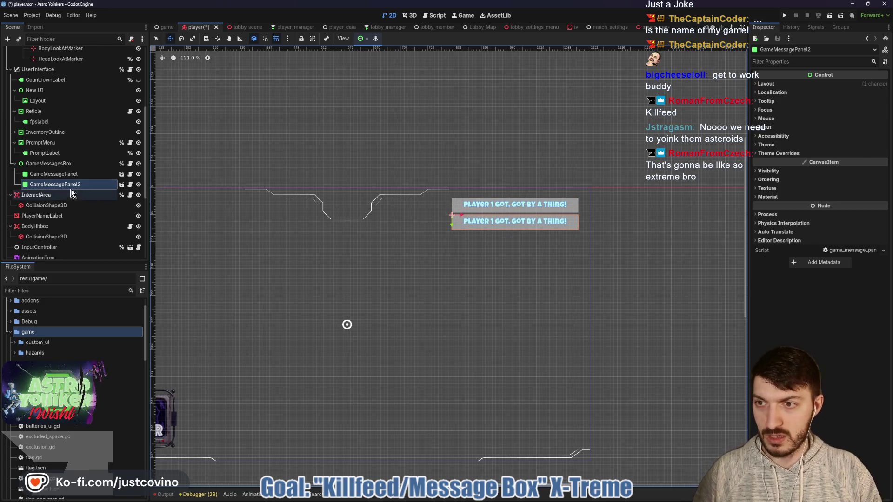
key("ctrl+d")
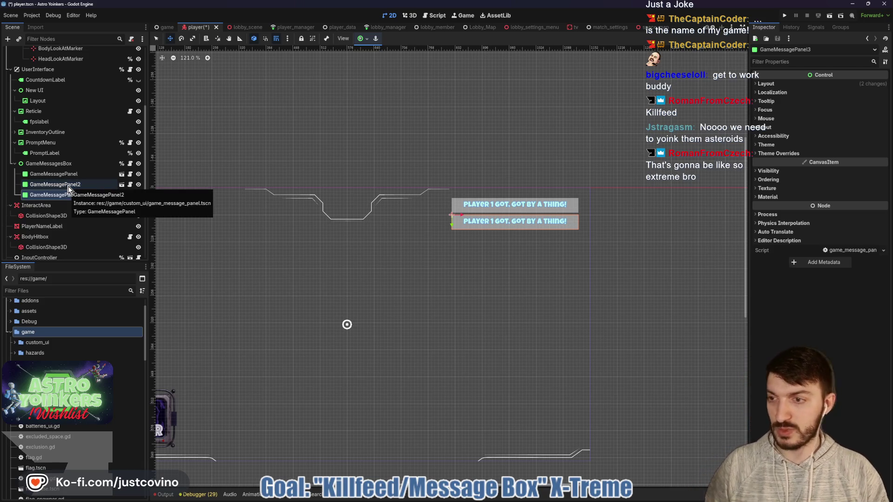
left_click_drag(514, 224, 514, 241)
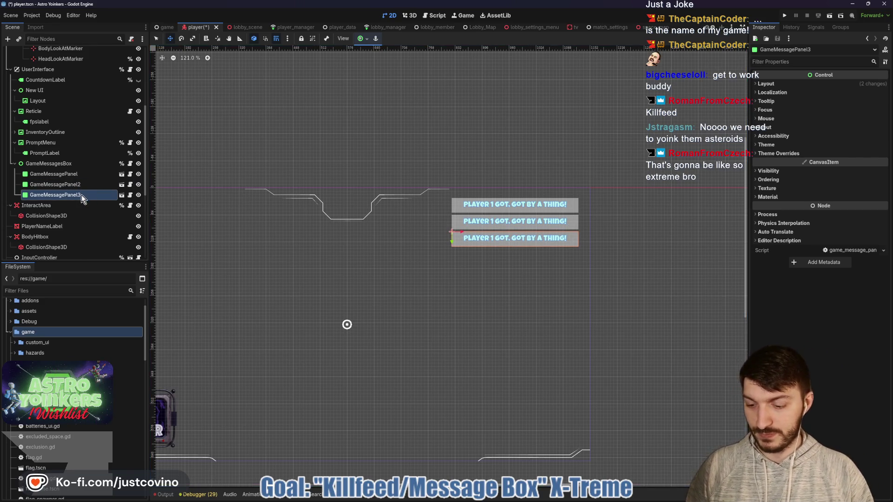
Step: Add a fourth panel below the third, then open the GameMessagesBox script
key("ctrl+d")
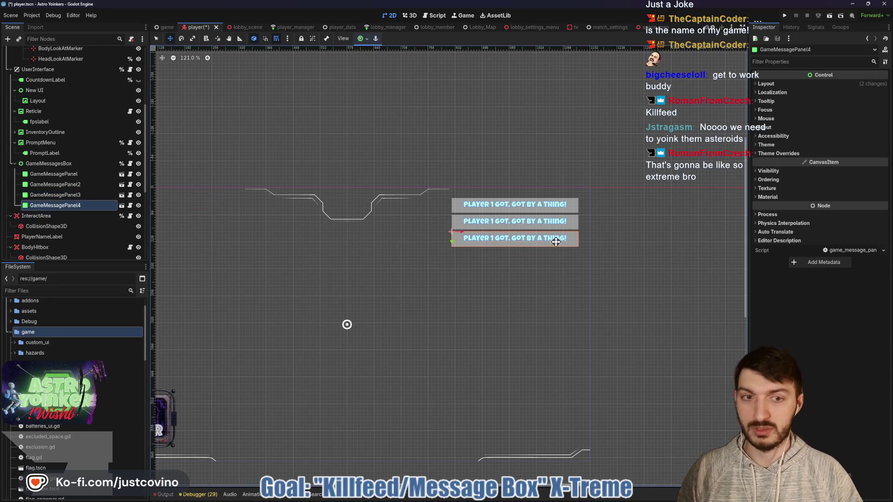
left_click_drag(521, 239, 516, 254)
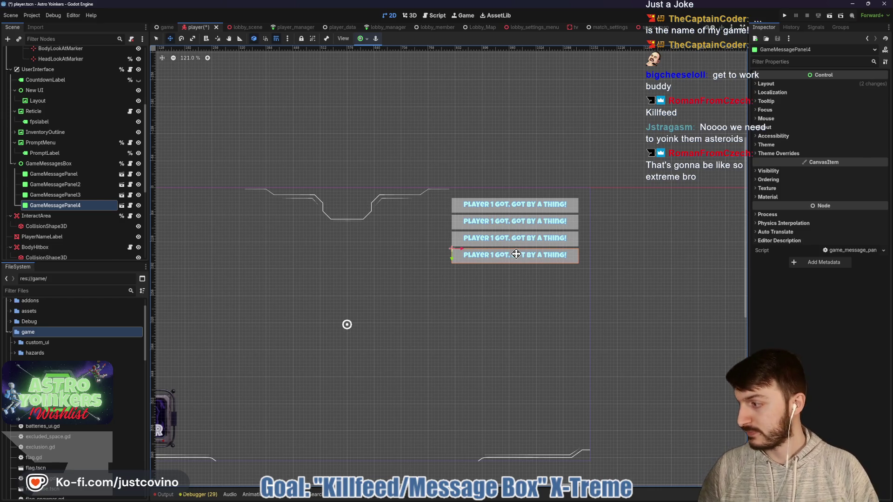
key("q")
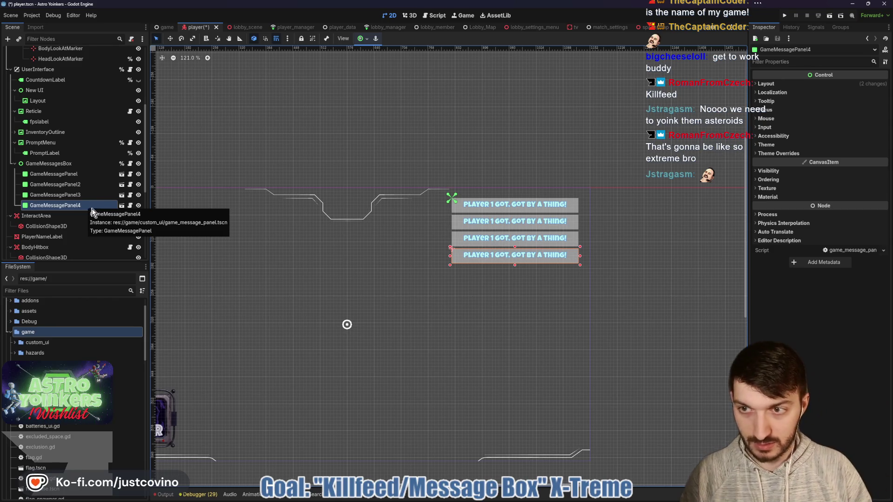
left_click(130, 163)
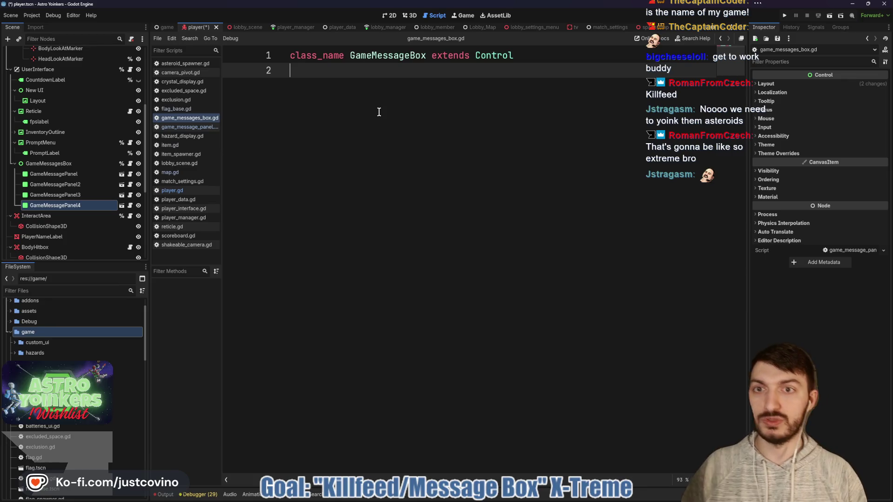
key("Return")
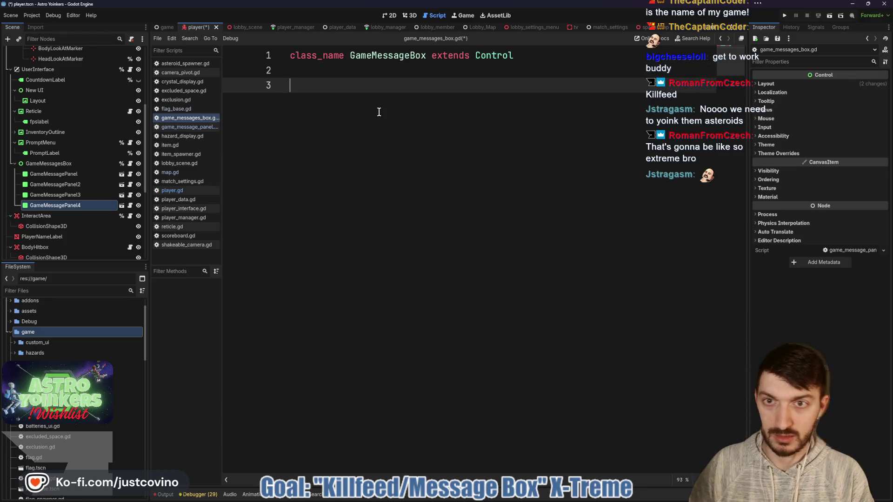
type("@export var me")
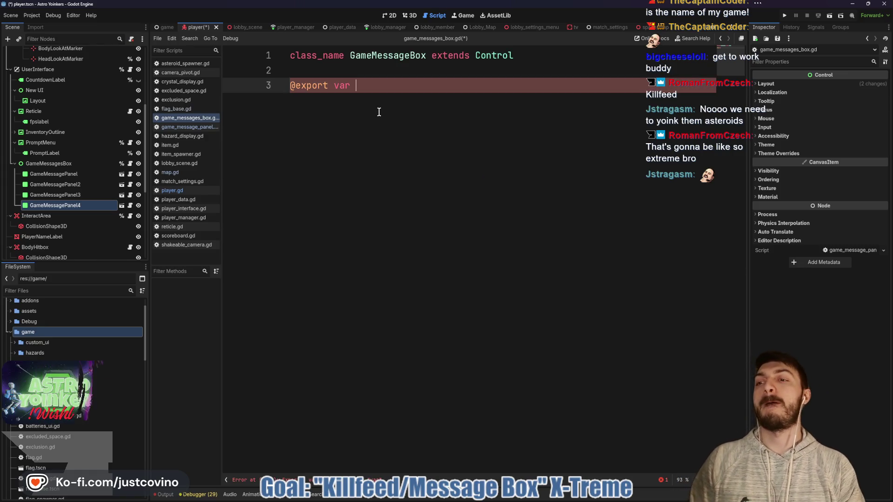
type("ssage")
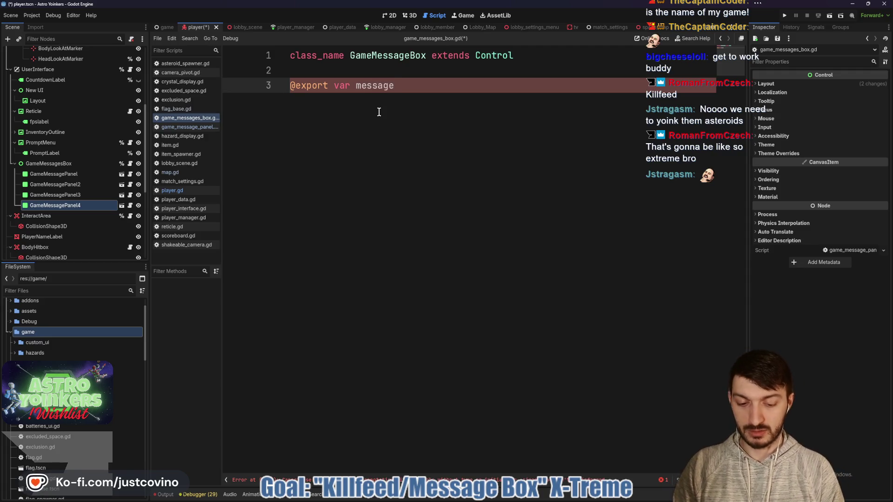
type("_panels:")
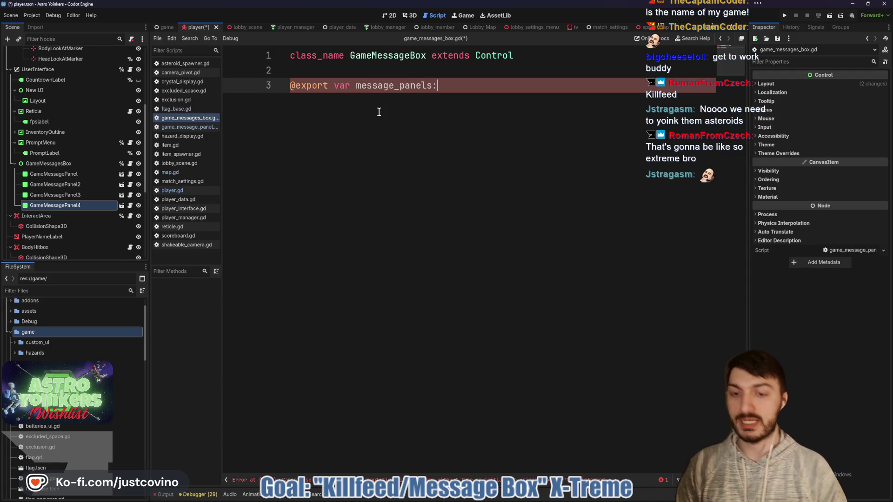
type(" Array[")
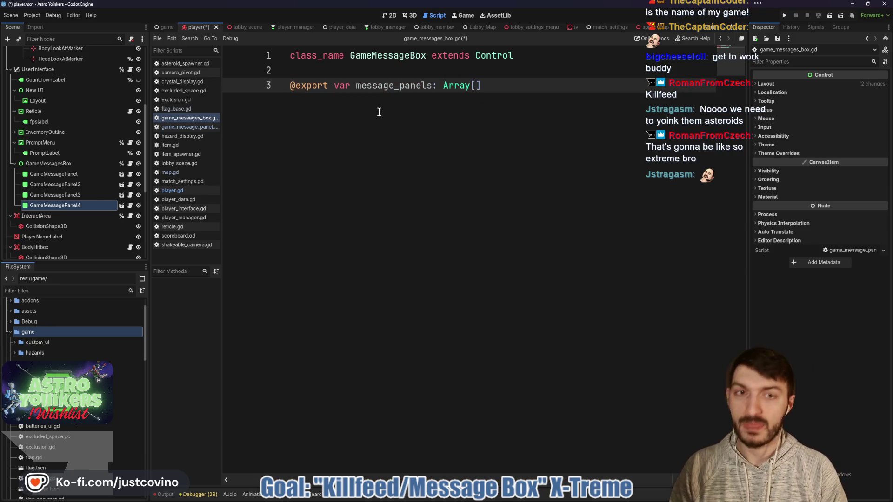
type("Game")
key("Down")
key("Down")
key("Return")
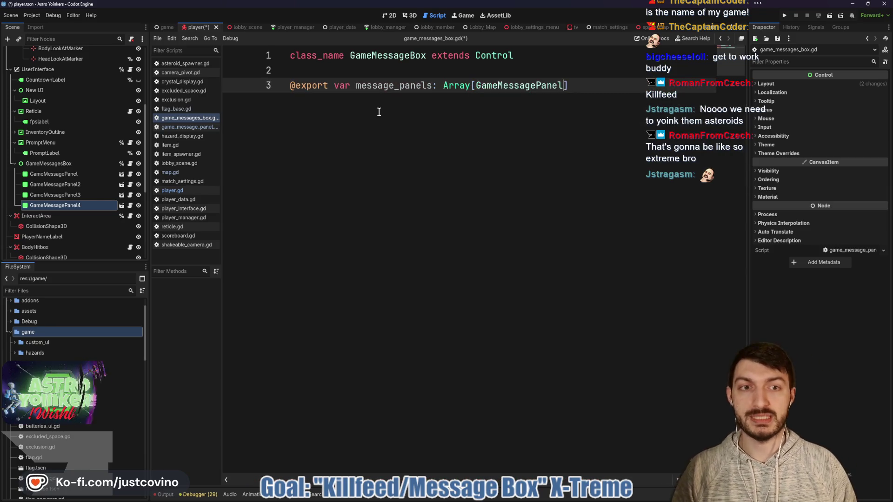
key("ctrl+s")
Step: On GameMessagesBox, add Message Panels elements 0 and 1 set to GameMessagePanel and GameMessagePanel2
left_click(70, 165)
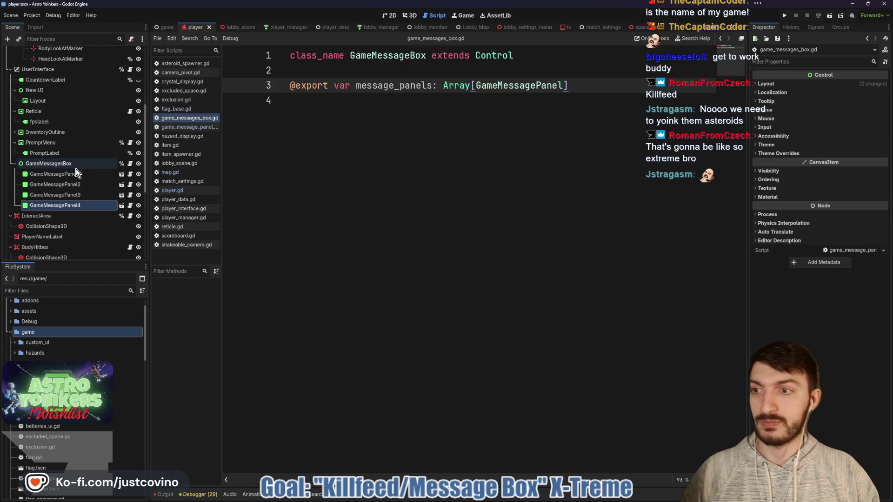
left_click(840, 83)
left_click(824, 108)
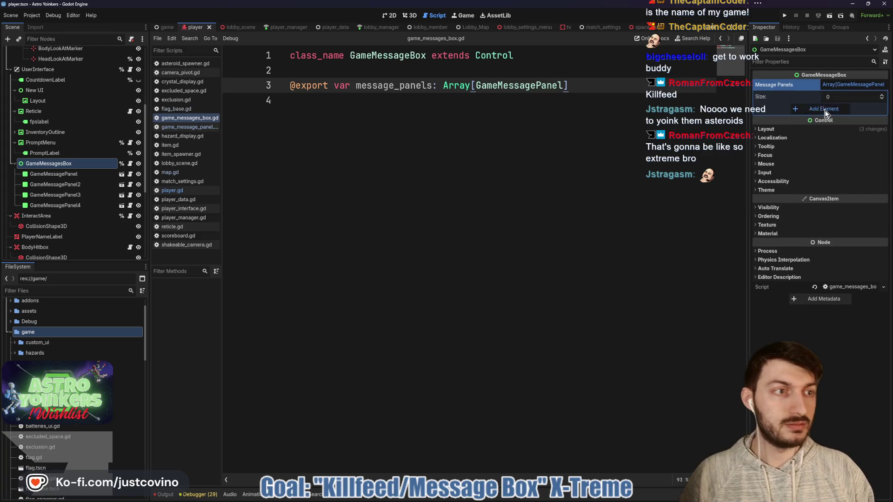
left_click(844, 109)
left_click(427, 196)
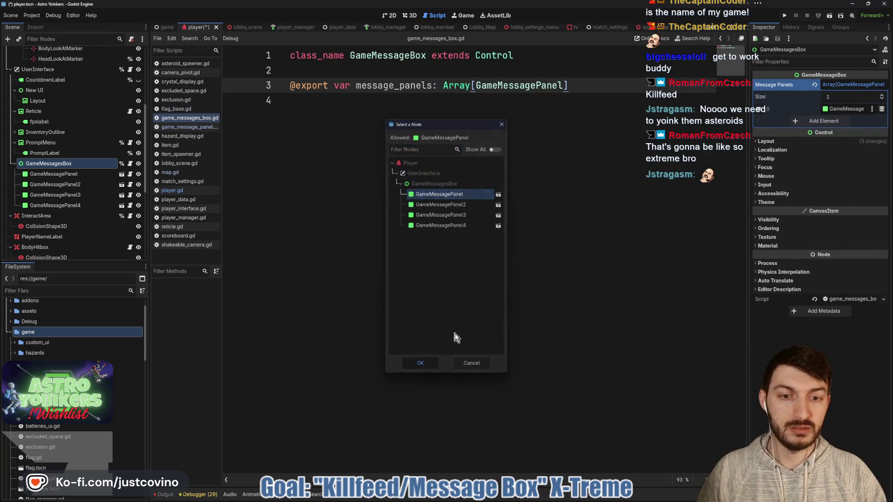
left_click(420, 364)
left_click(837, 122)
left_click(833, 120)
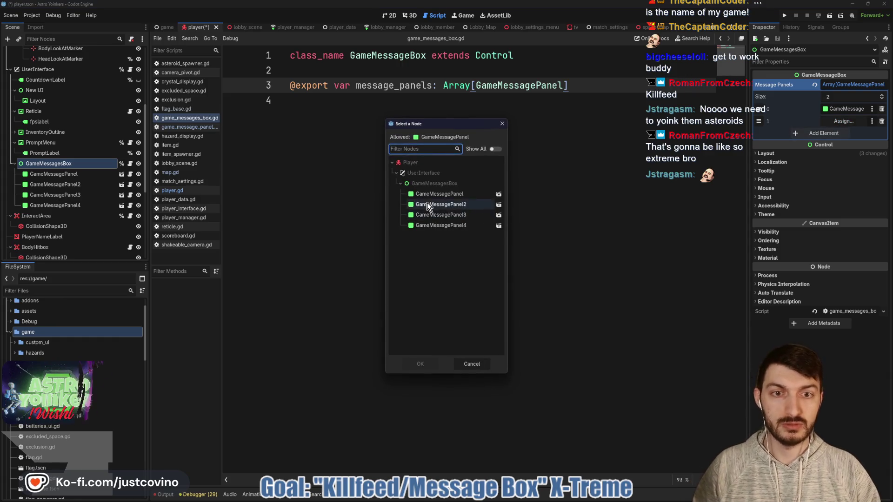
left_click(427, 204)
left_click(420, 364)
Step: Add Message Panels elements 2 and 3 set to GameMessagePanel3 and GameMessagePanel4
left_click(824, 133)
left_click(845, 134)
left_click(441, 215)
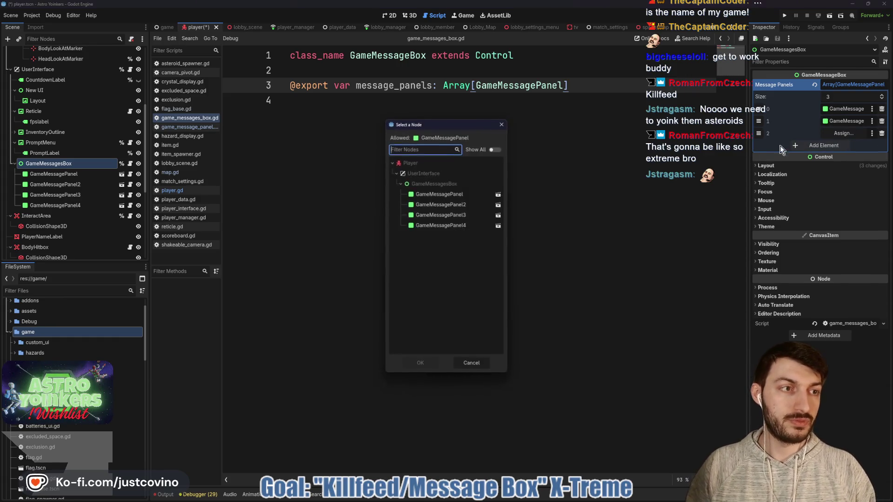
left_click(420, 363)
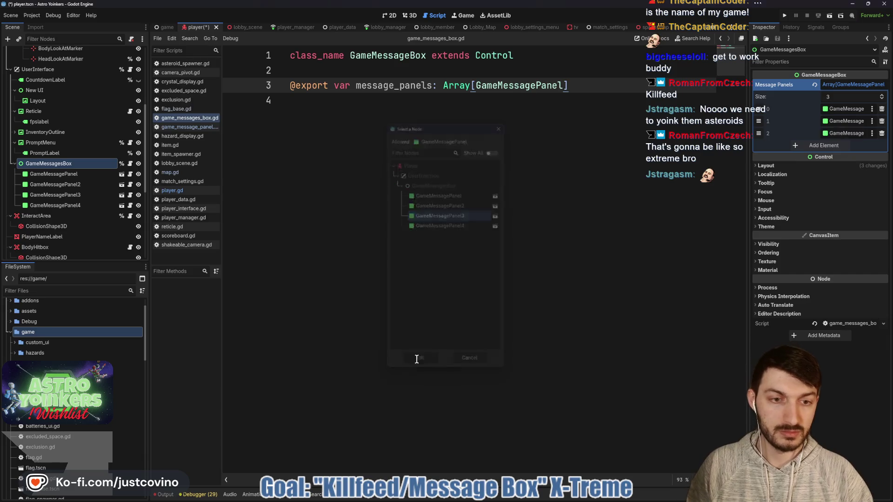
left_click(823, 145)
left_click(844, 146)
left_click(441, 225)
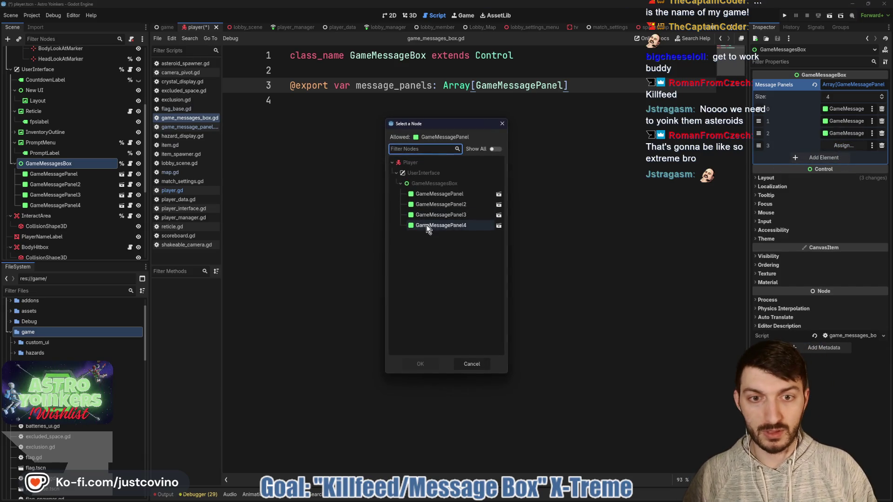
left_click(419, 365)
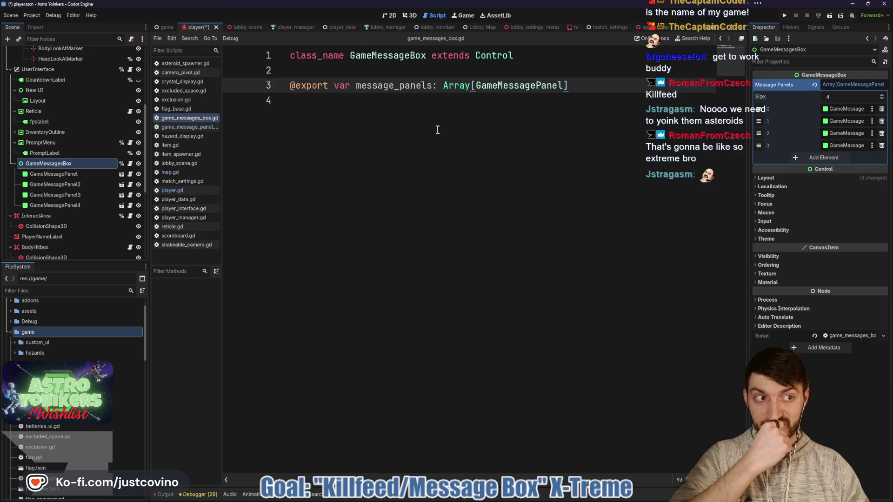
left_click(440, 122)
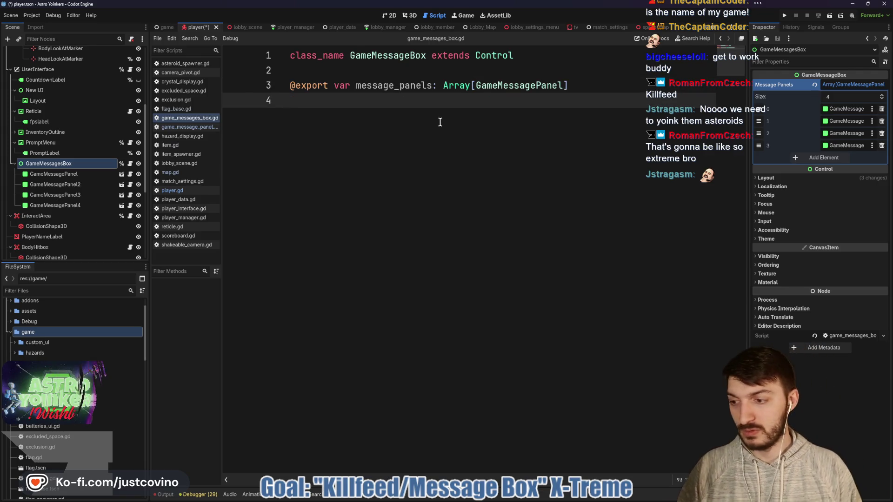
Step: Add a func _ready() function to the script with blank lines around it
key("Return")
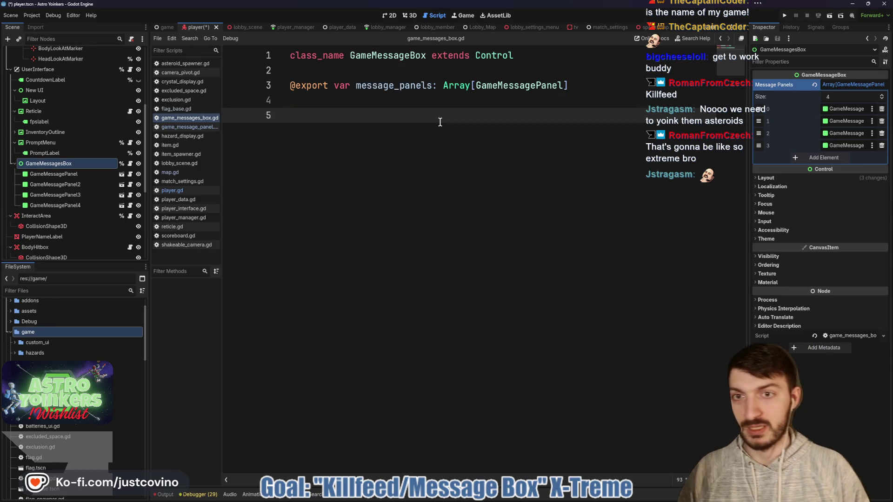
type("unc _re")
key("Return")
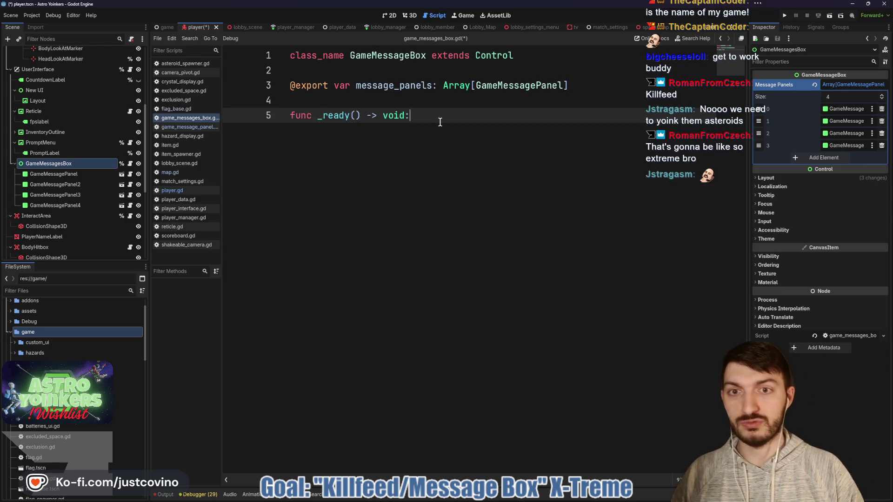
key("Up")
key("Return")
left_click(354, 170)
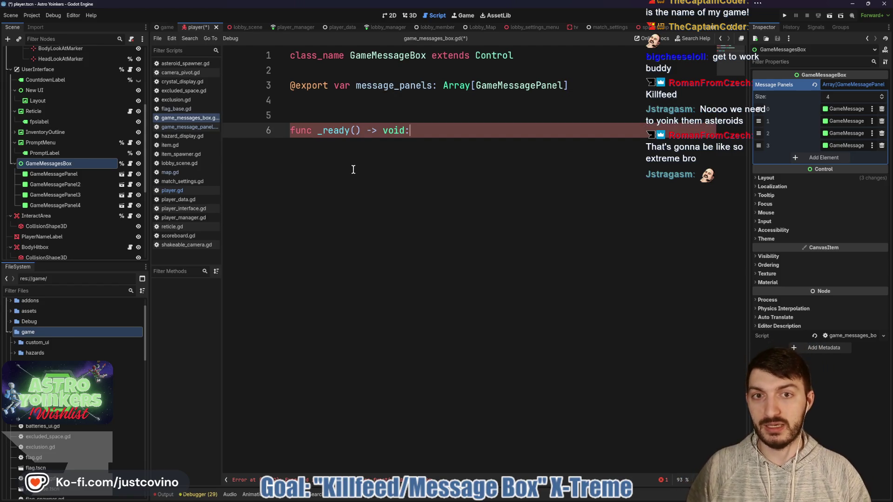
key("Return")
key("Return")
key("Return")
Step: Write hide_all_panels() -> void, looping over message_panels and calling panel.hide() on each
type("f")
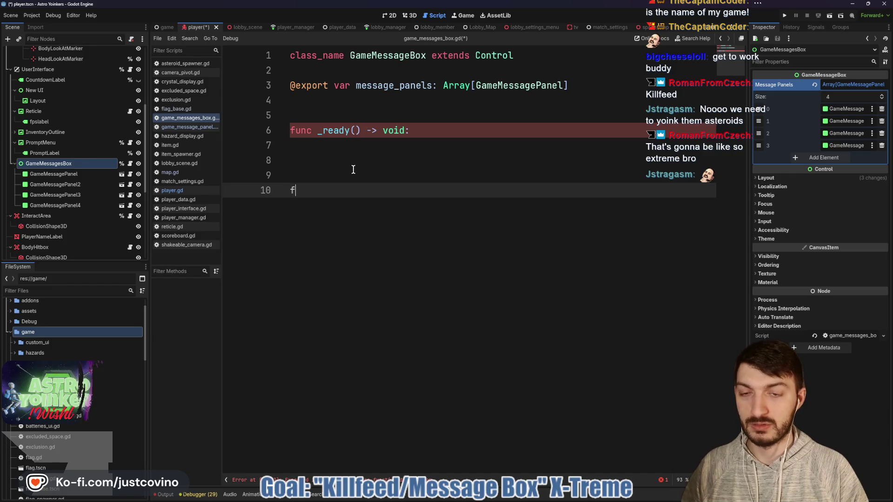
type("unc hide_all_panels(")
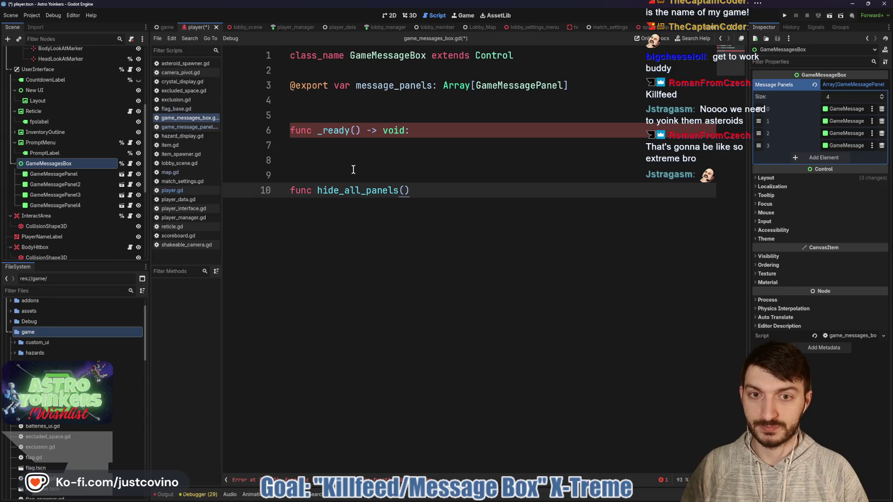
type(") -> void:")
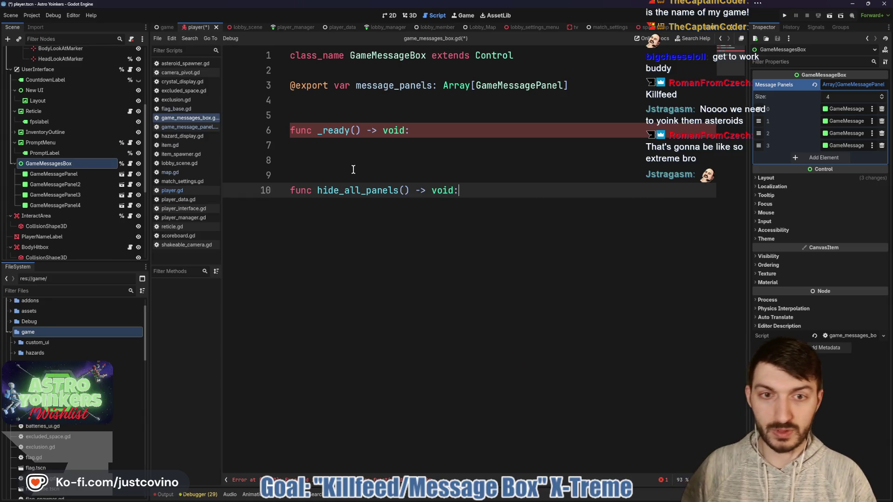
key("Return")
type("for panel in mess")
key("Return")
type(".")
key("BackSpace")
key("Return")
type("panel.h")
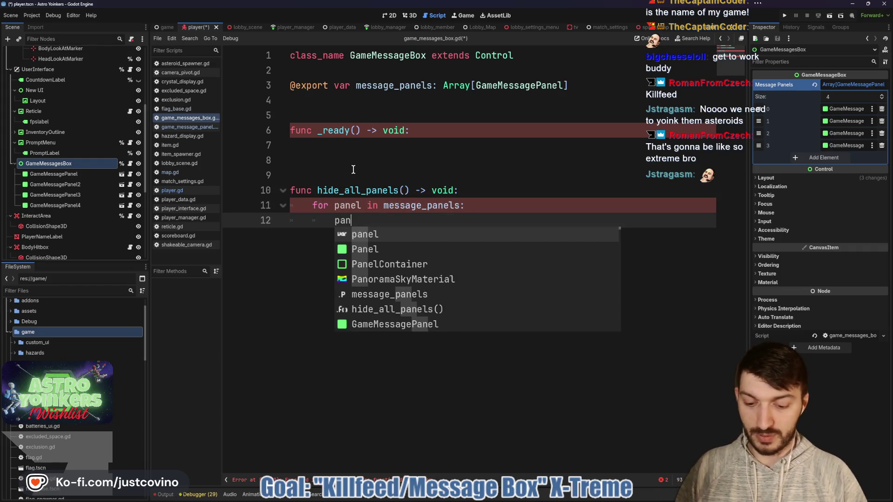
type("ide")
key("Return")
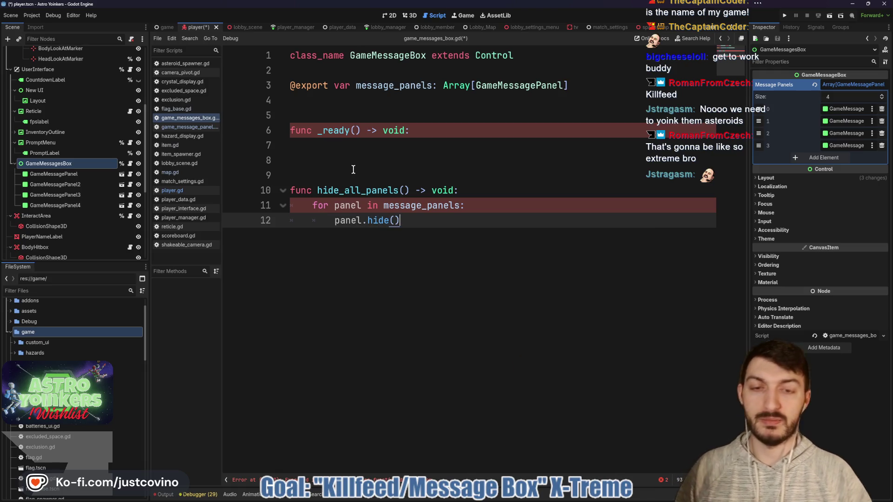
Step: Call hide_all_panels() in the _ready body and save the script
left_click(358, 146)
type("hide")
key("Return")
left_click(356, 174)
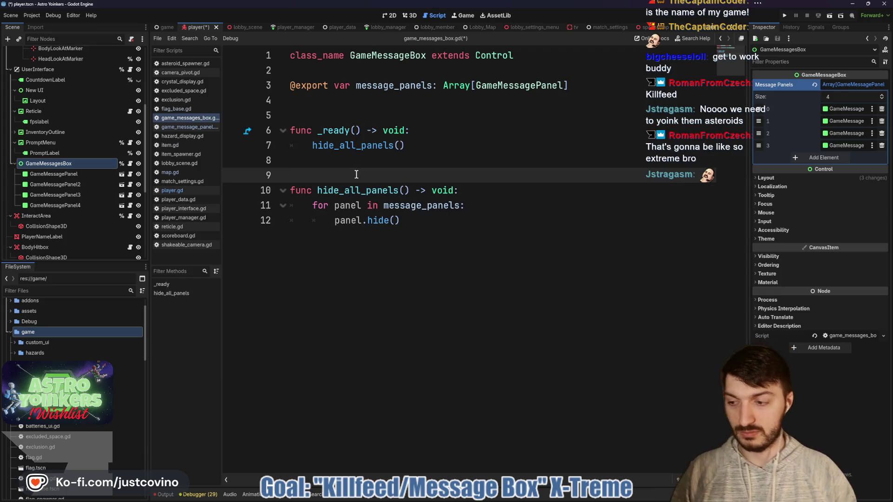
key("ctrl+s")
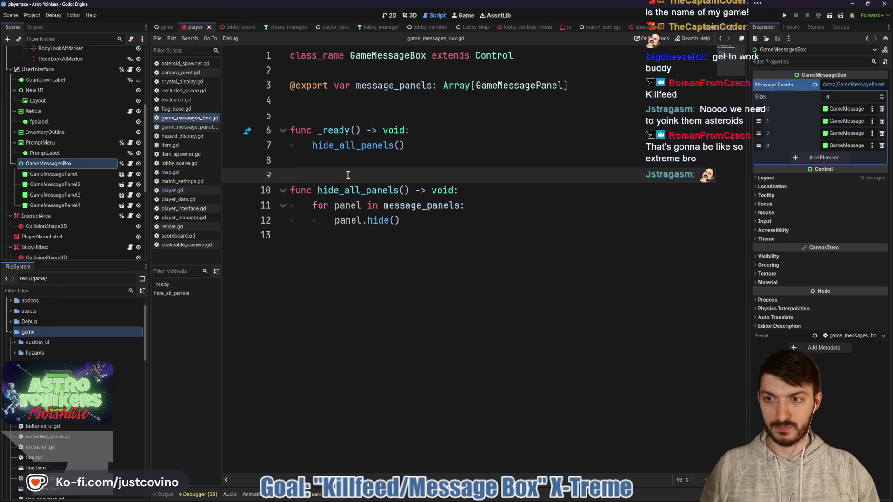
Step: Hide the four message panels in the Scene tree and add a blank line above hide_all_panels
left_click(139, 205)
left_click(139, 195)
left_click(139, 184)
left_click(138, 174)
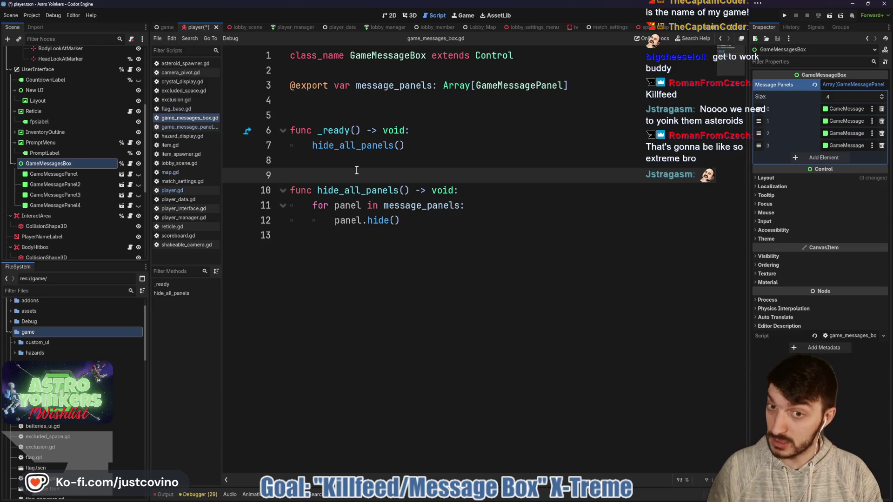
key("Return")
key("Return")
key("Return")
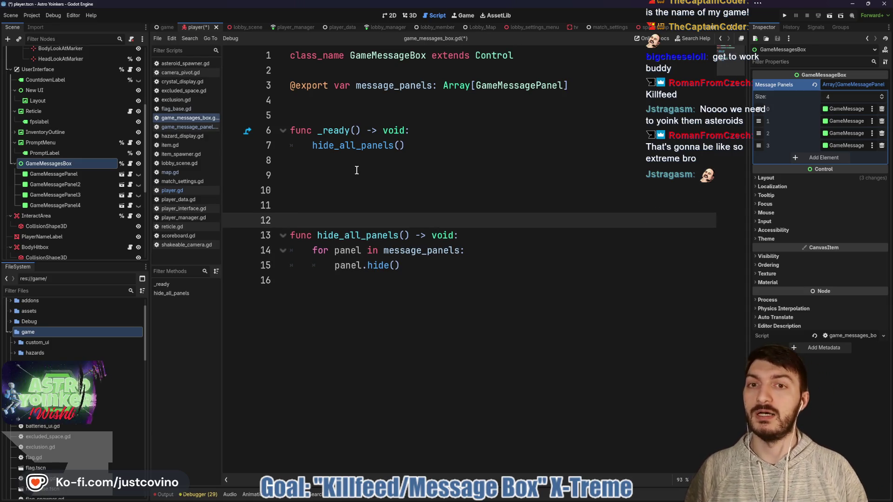
key("Up")
key("Up")
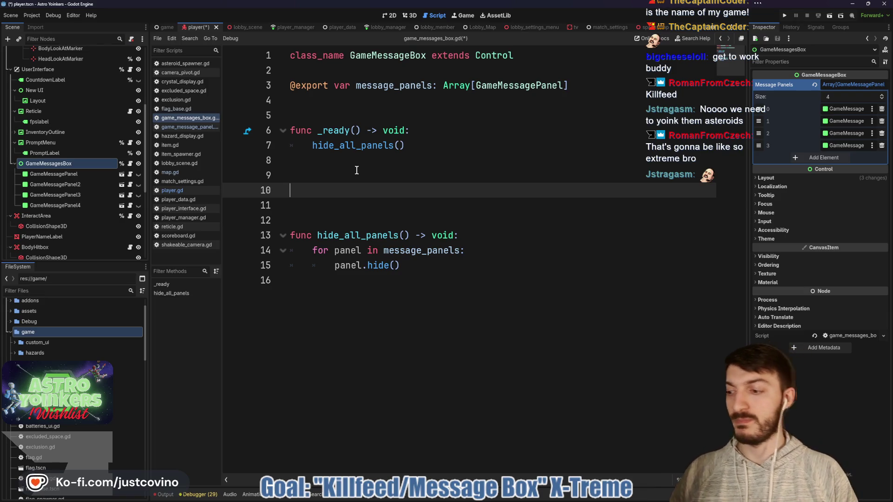
Step: Add a get_panel_positions() -> void function and declare var panel_positions: Array[Vector2]
type("func get")
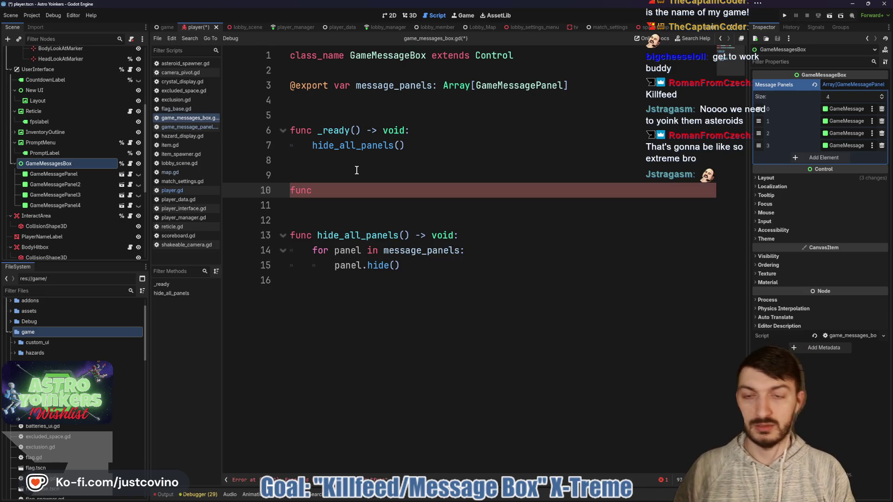
type("_panel")
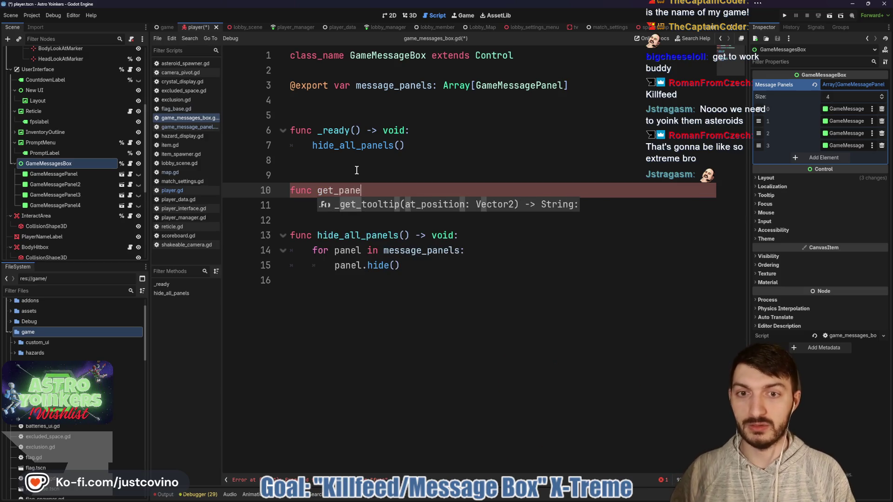
type("_positions()")
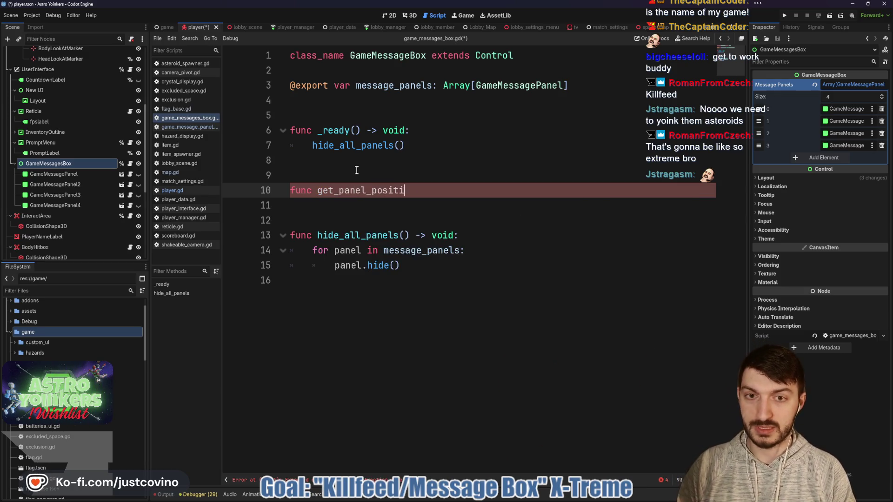
type(" -> void:")
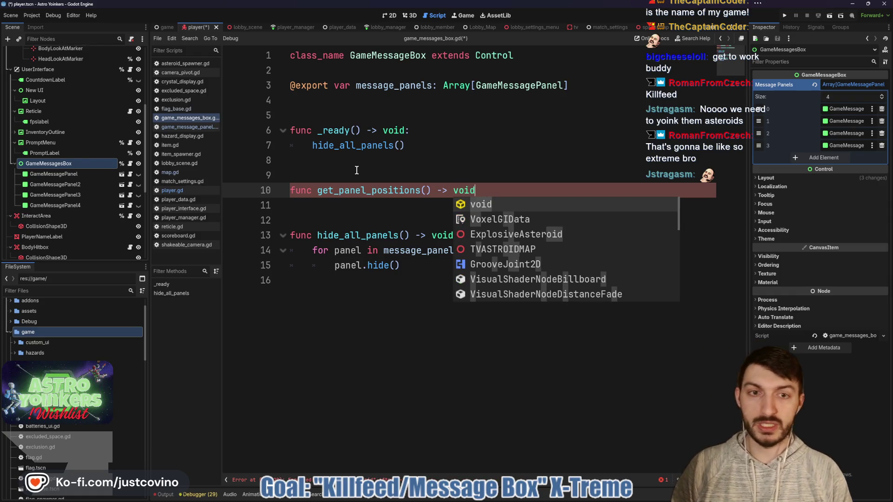
key("Return")
left_click(338, 100)
key("Return")
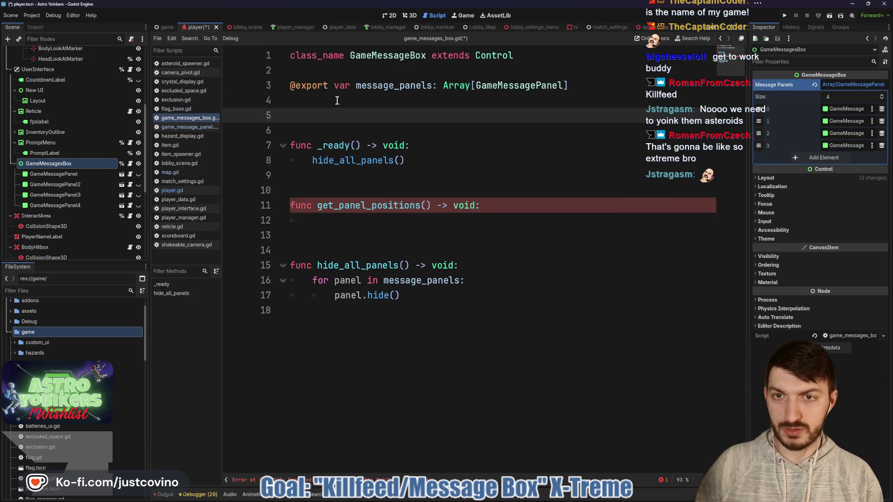
type("var")
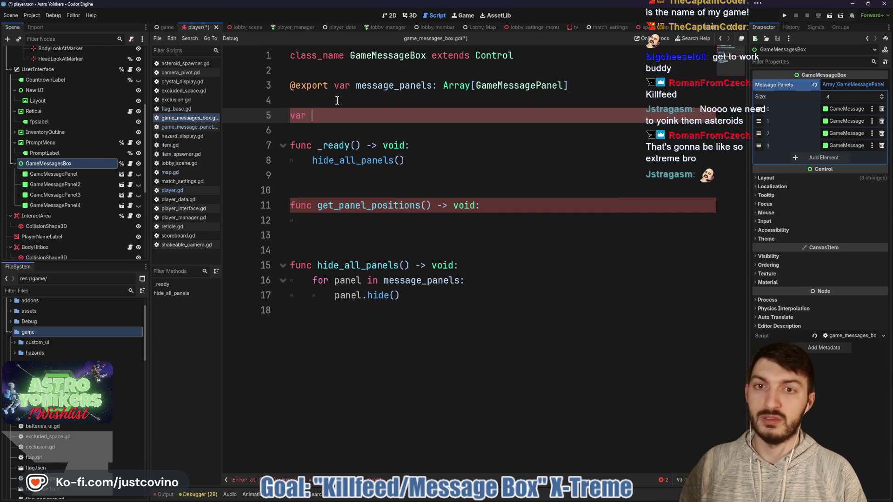
type(" panel_positions:")
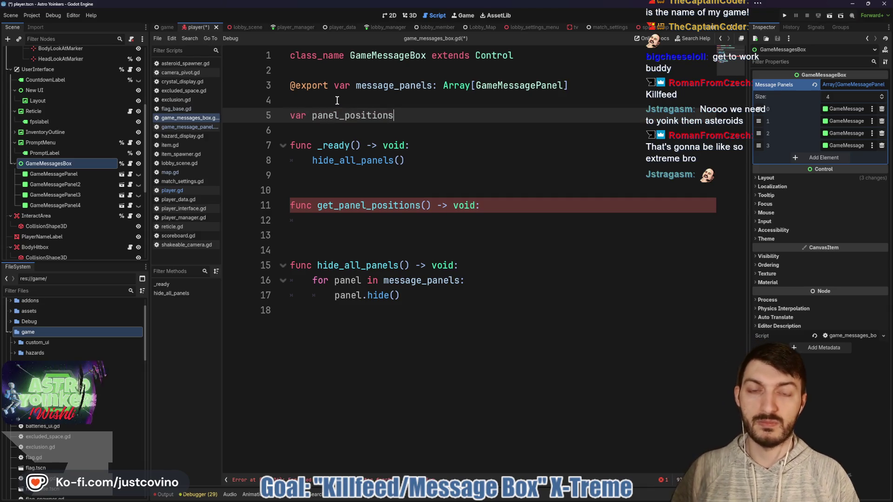
type(" Array[")
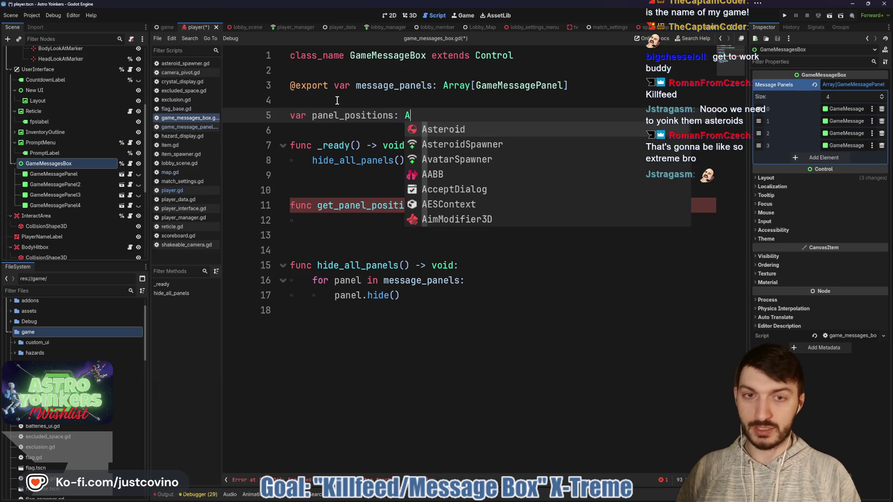
type("Vector2")
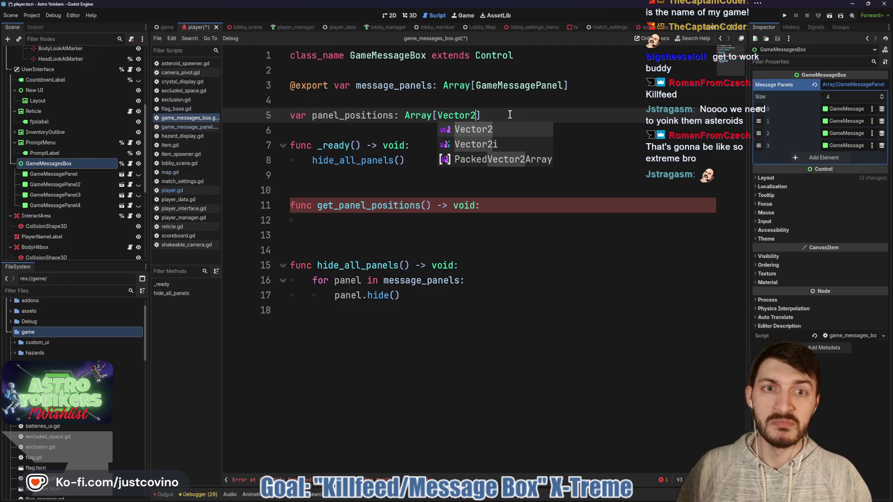
Step: Inside get_panel_positions, start a 'for panel in message_panels:' loop
left_click(356, 219)
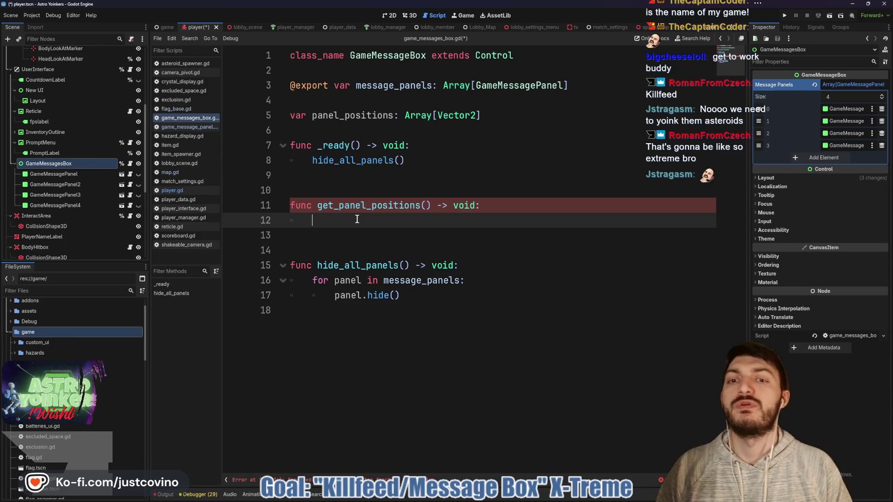
type("for pae")
key("BackSpace")
type("nel ")
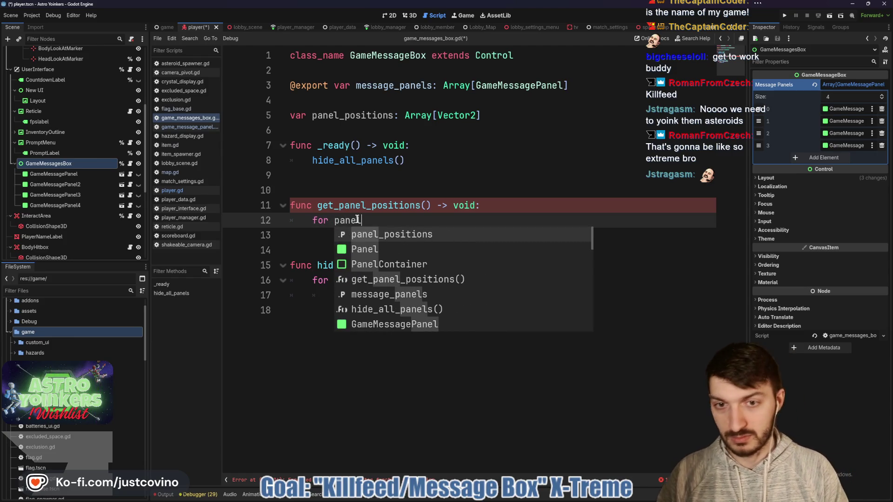
type("in me")
key("Return")
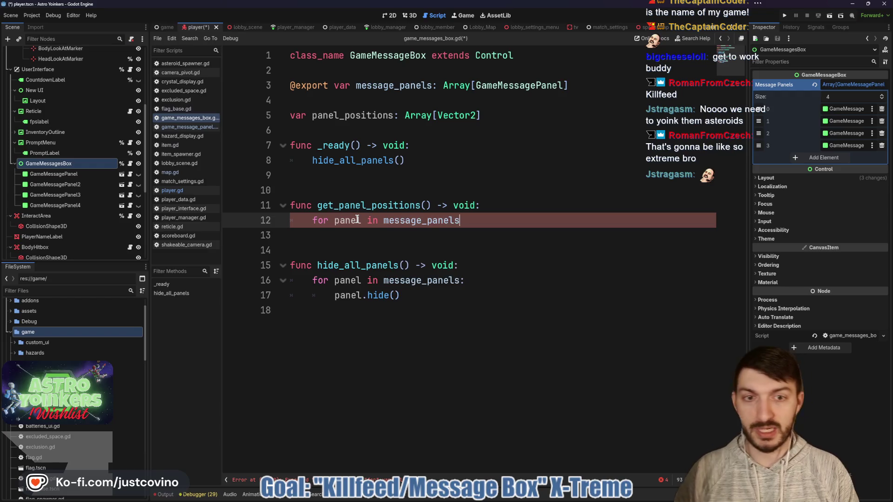
type(":")
key("Return")
Step: Append each panel.global_position to panel_positions in the loop, then save
type("panel.gl")
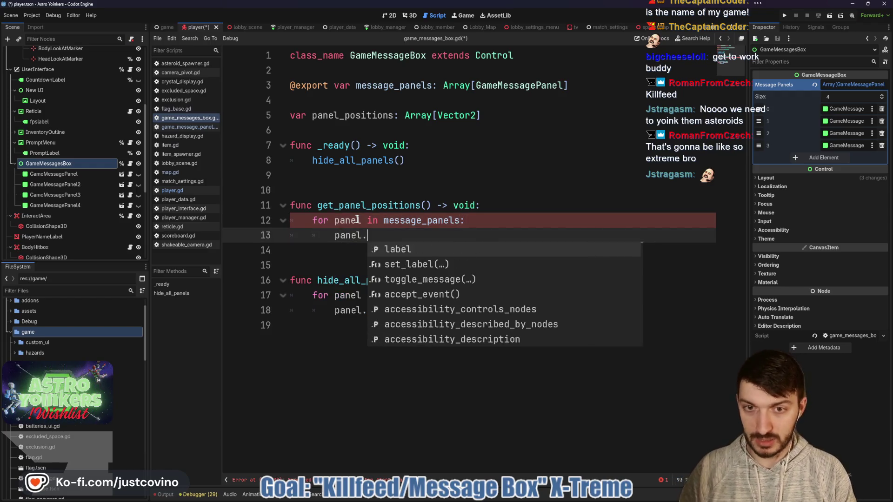
key("BackSpace")
key("BackSpace")
key("BackSpace")
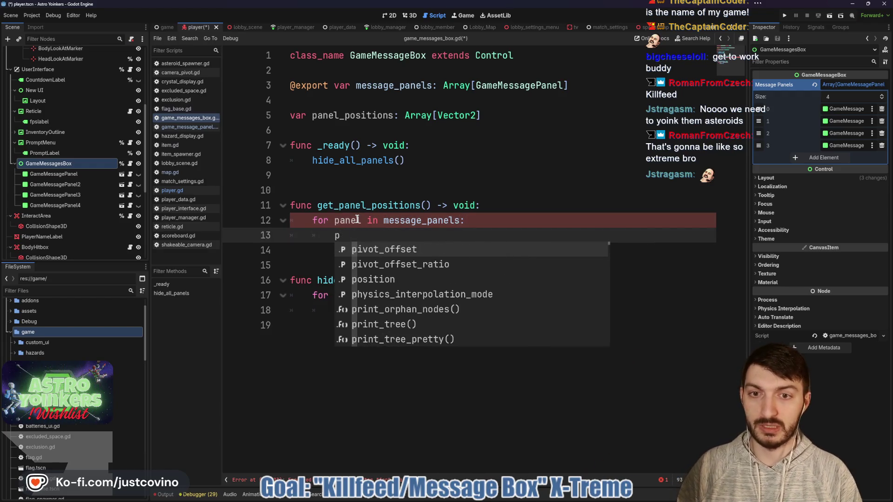
type("anel")
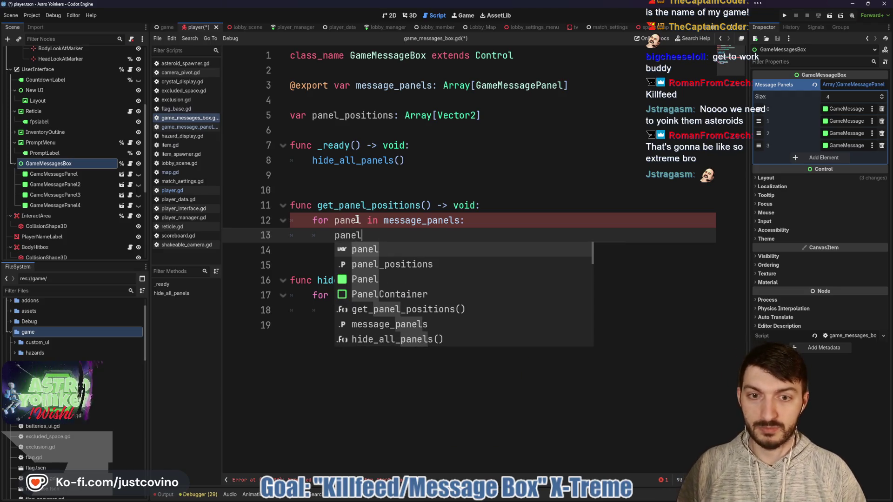
key("Down")
key("Return")
type(".app")
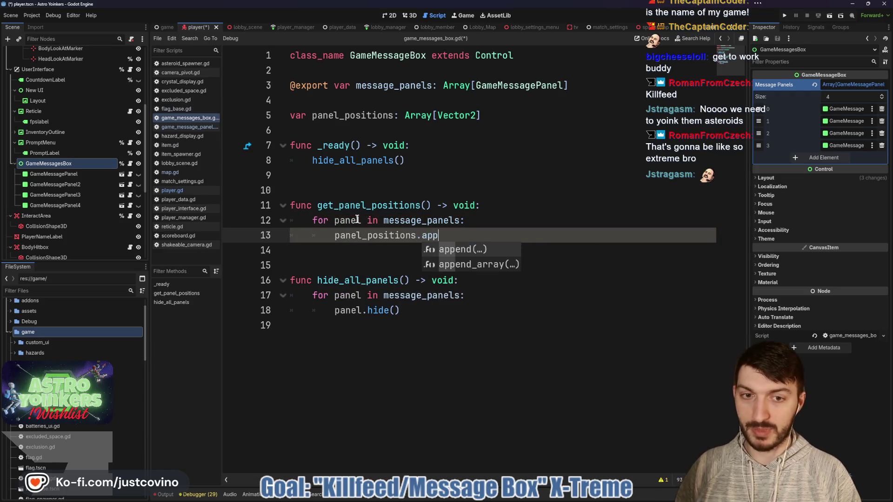
key("Return")
type("panel.g")
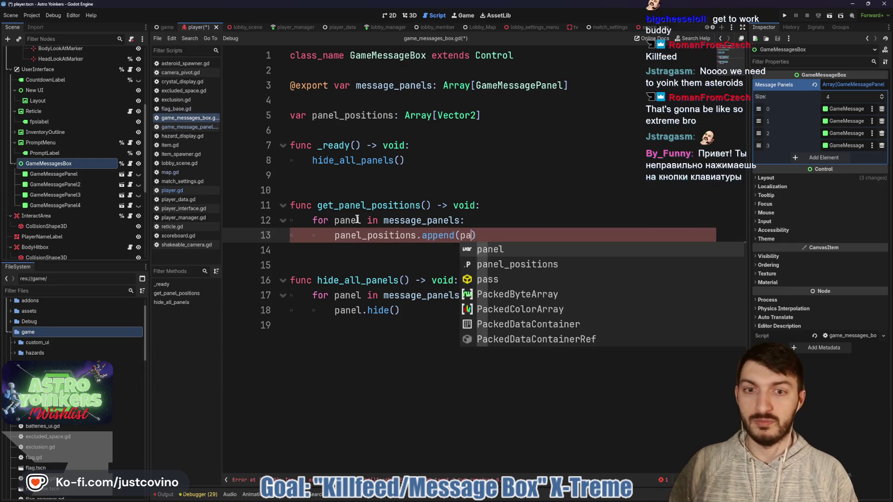
type("lobal")
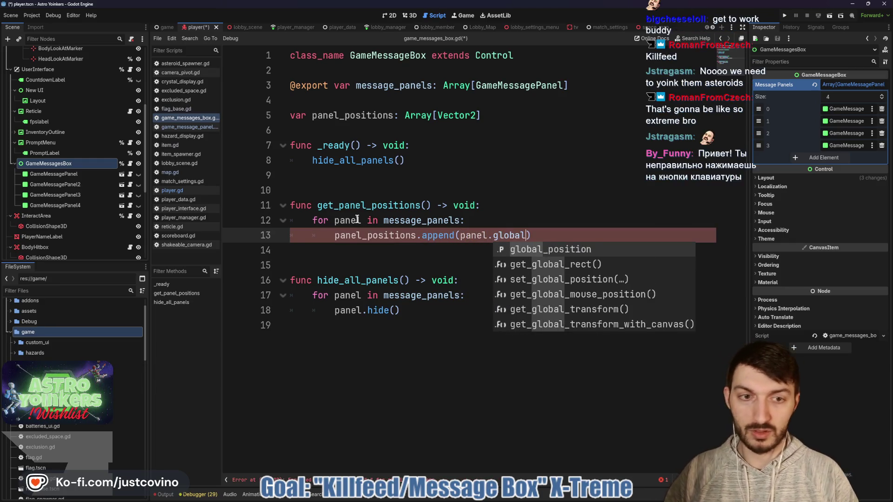
key("Return")
left_click(390, 257)
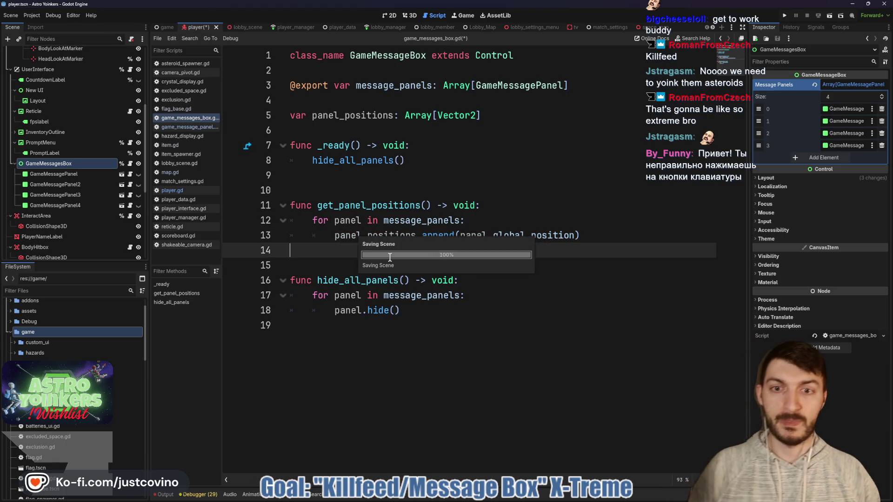
key("ctrl+s")
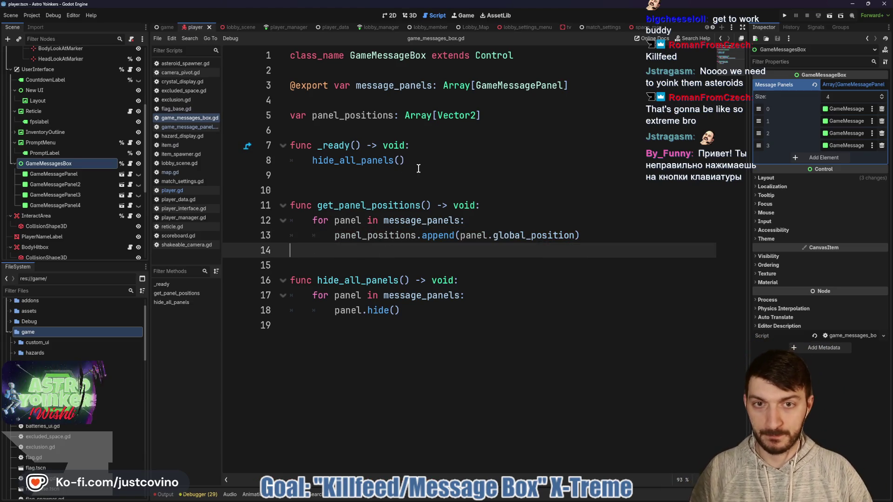
Step: Call get_panel_positions() on a new first line of _ready
left_click(417, 159)
left_click(423, 145)
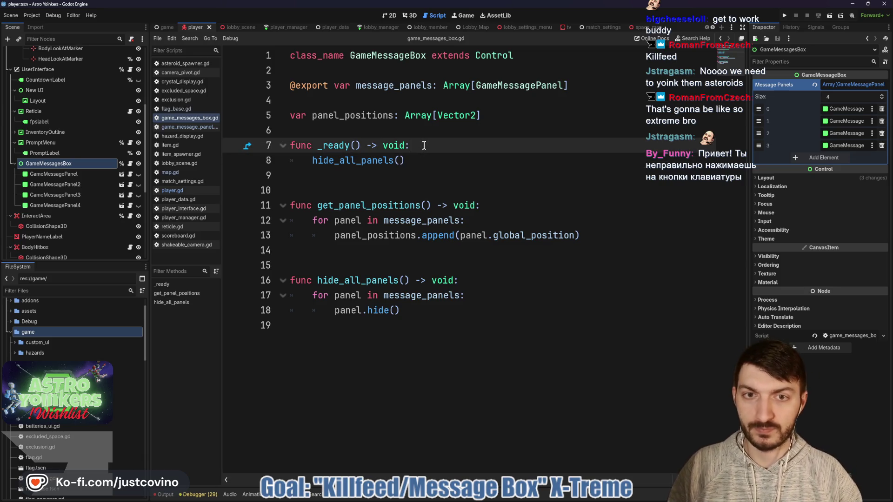
key("Return")
type("get")
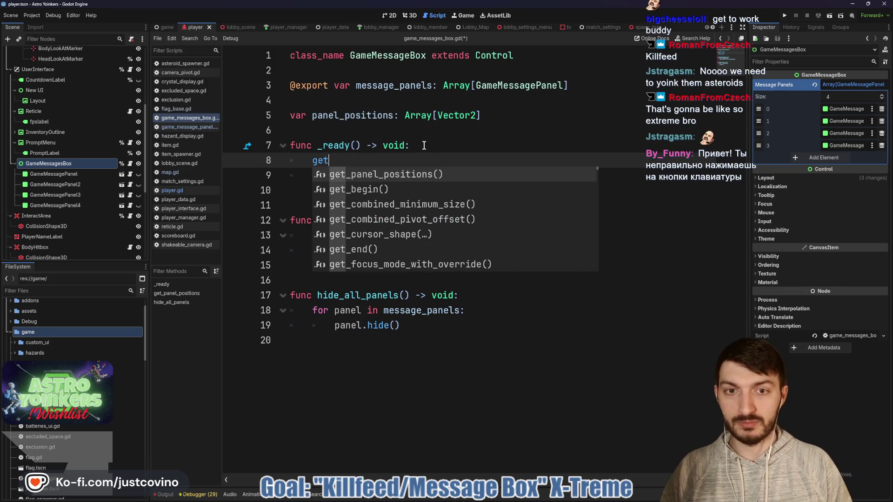
key("Return")
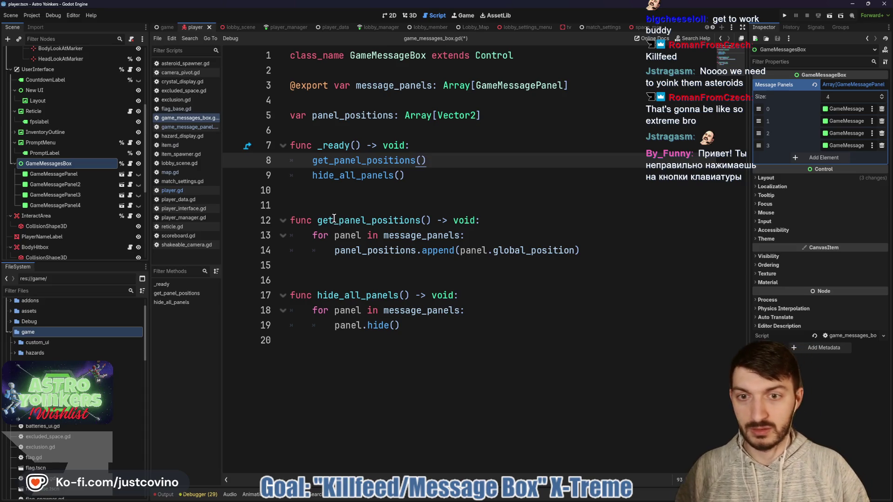
Step: Rename get_panel_positions to assign_panel_positions in its definition and the _ready call, then save
left_click_drag(333, 219, 318, 219)
type("assign")
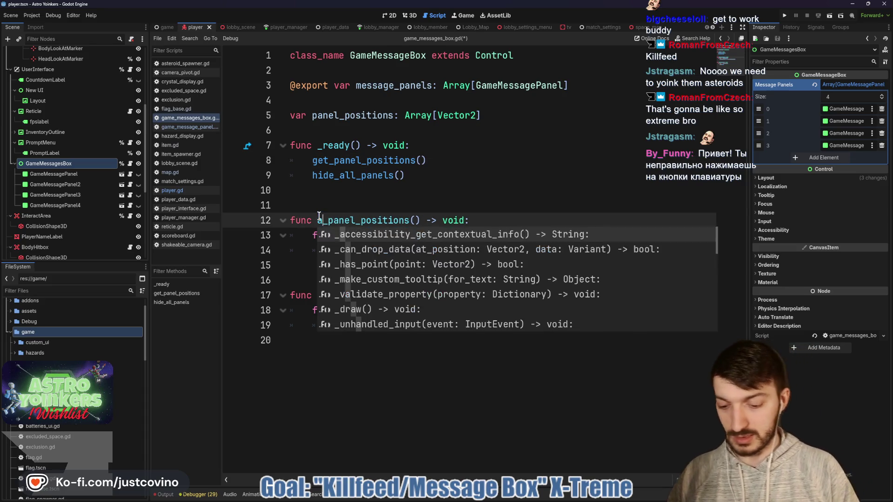
left_click_drag(328, 160, 312, 160)
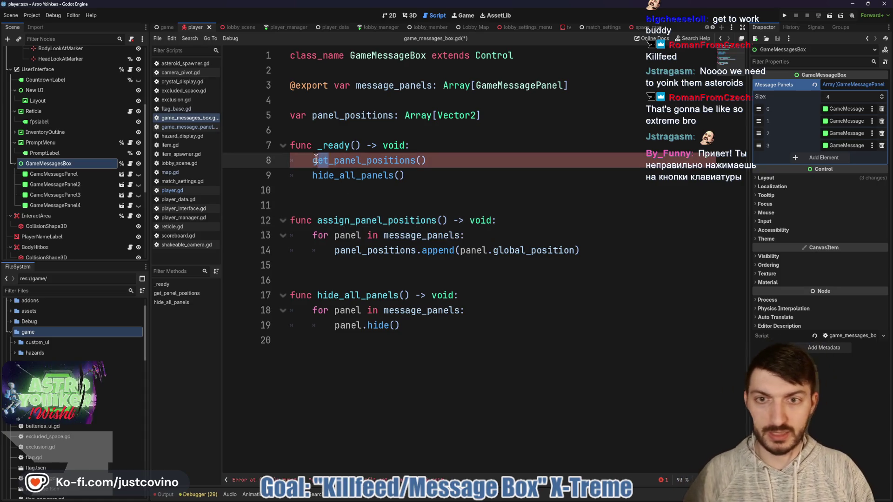
type("assign")
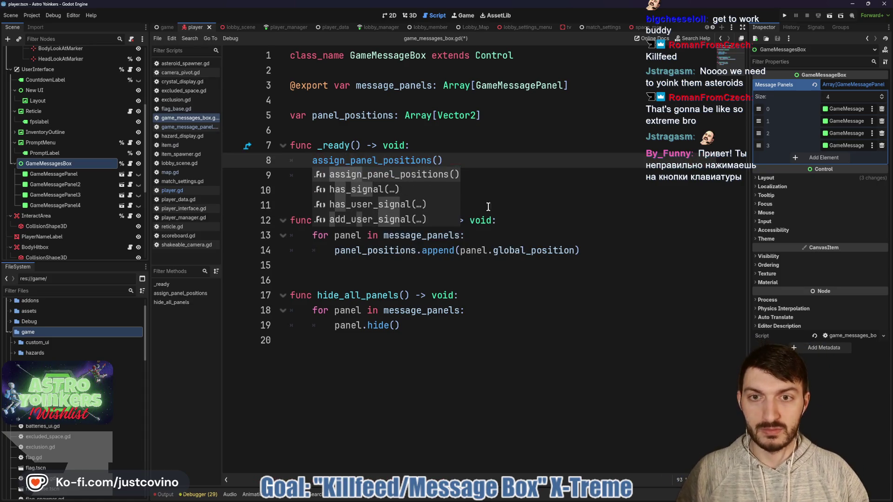
left_click(557, 205)
key("ctrl+s")
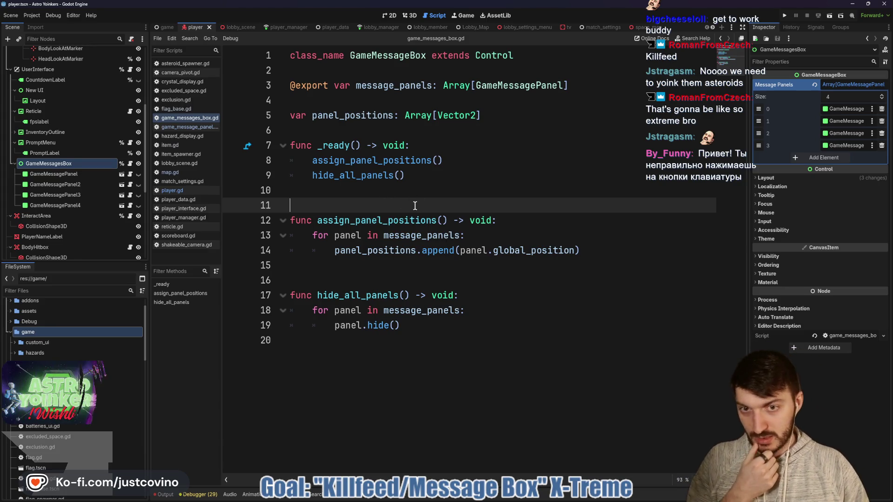
left_click(356, 271)
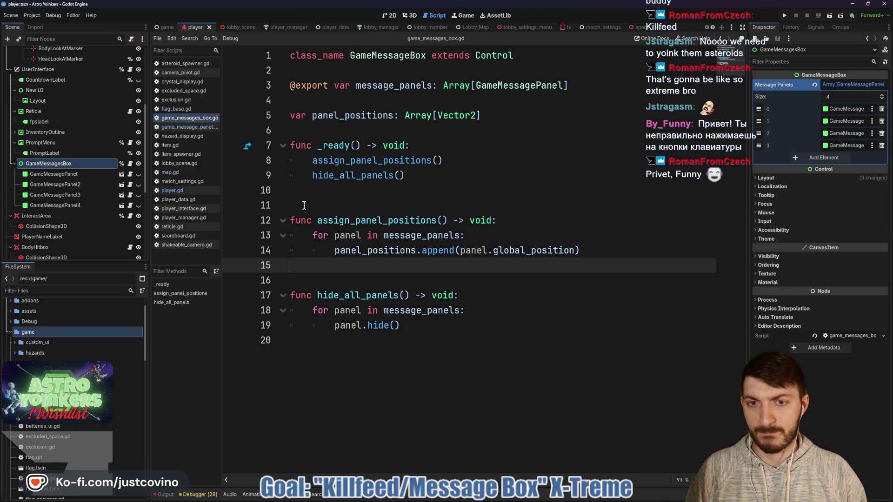
Step: Append 'func display_new_message() -> void:' with an empty body below hide_all_panels
left_click(351, 355)
key("Return")
key("Return")
type("func ")
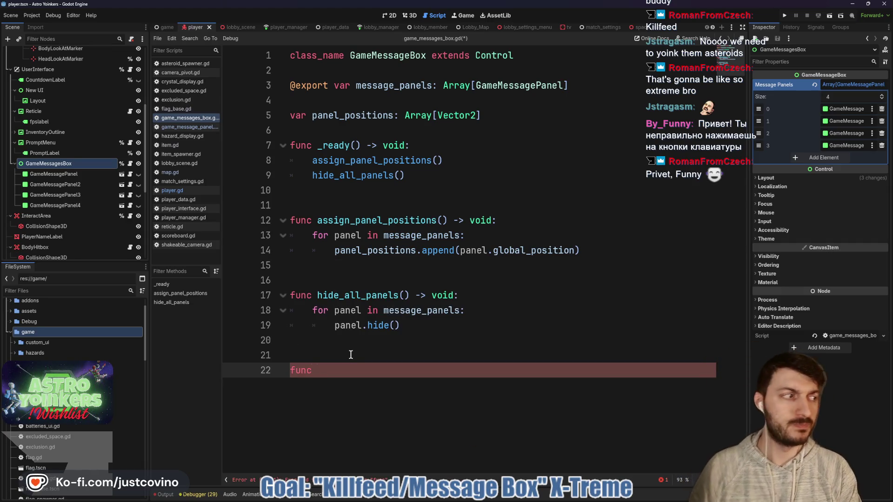
type("display_")
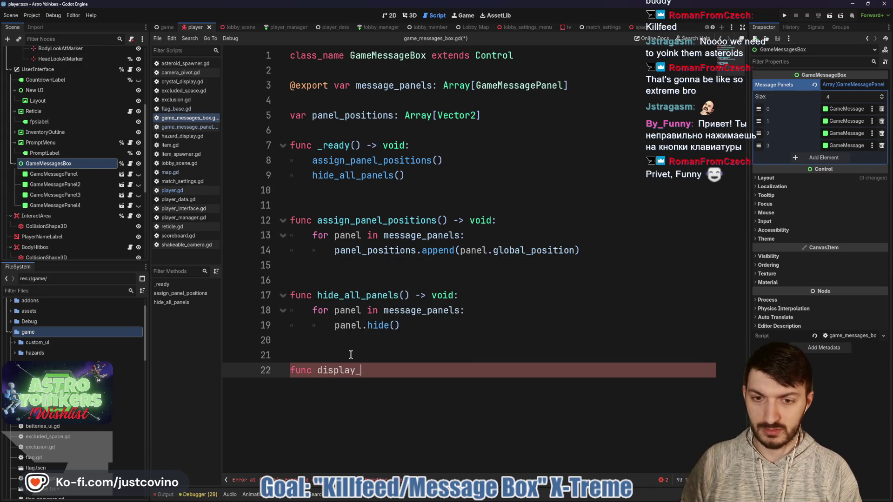
type("new_message()")
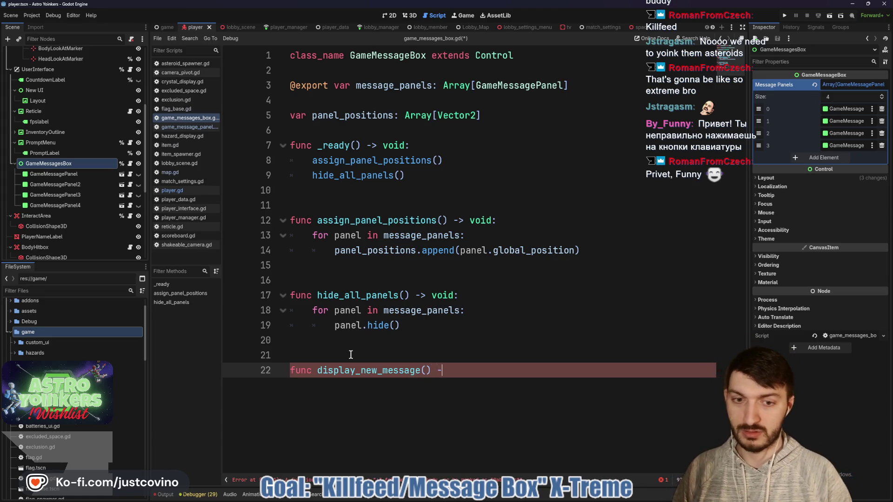
type(" -> void:")
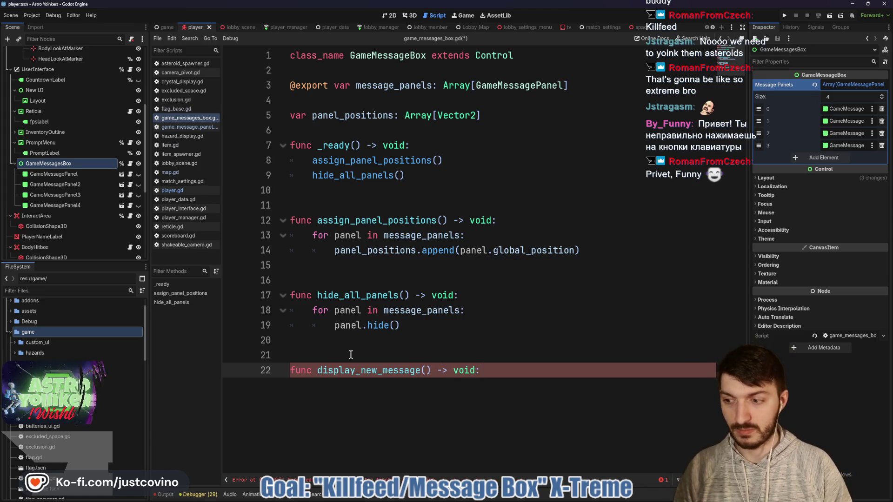
key("Return")
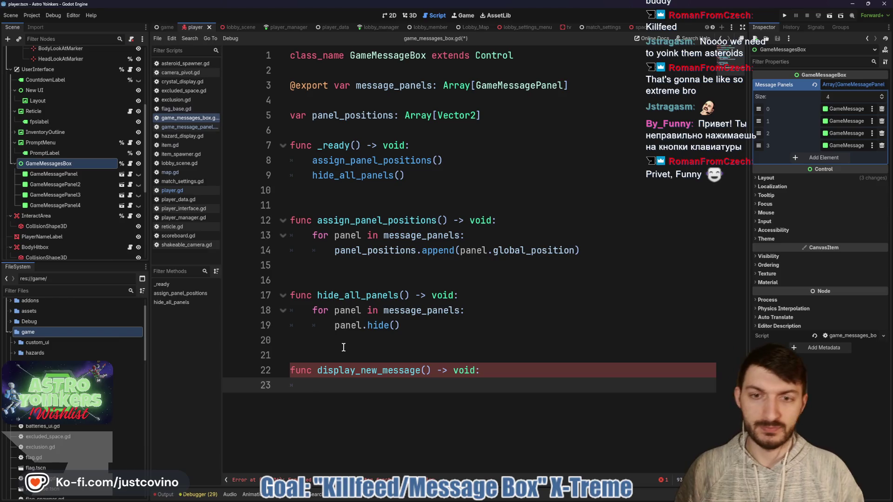
Step: Insert a get_unused_panel() -> GameMessagePanel function above display_new_message
left_click(320, 346)
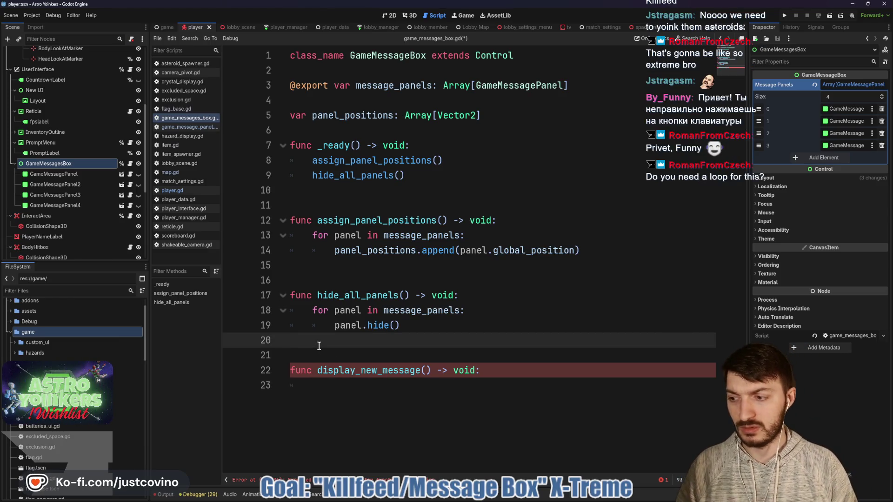
key("Return")
key("Return")
key("Return")
key("Up")
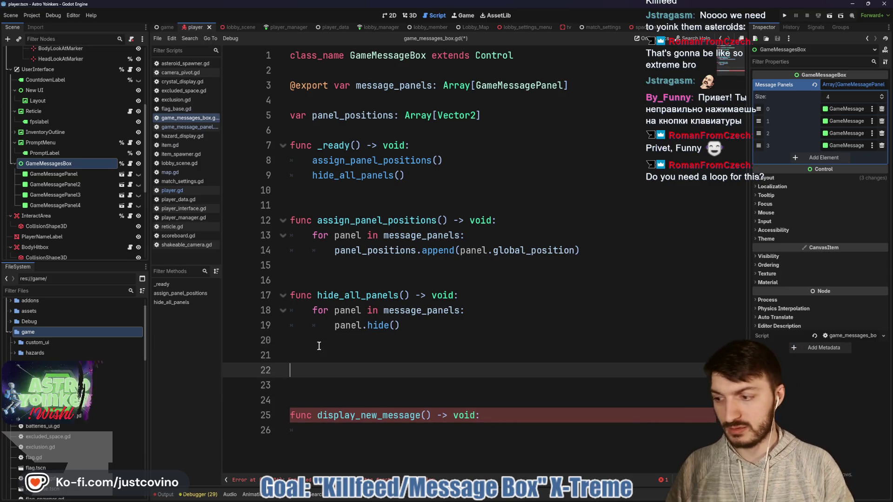
type("unc get_u")
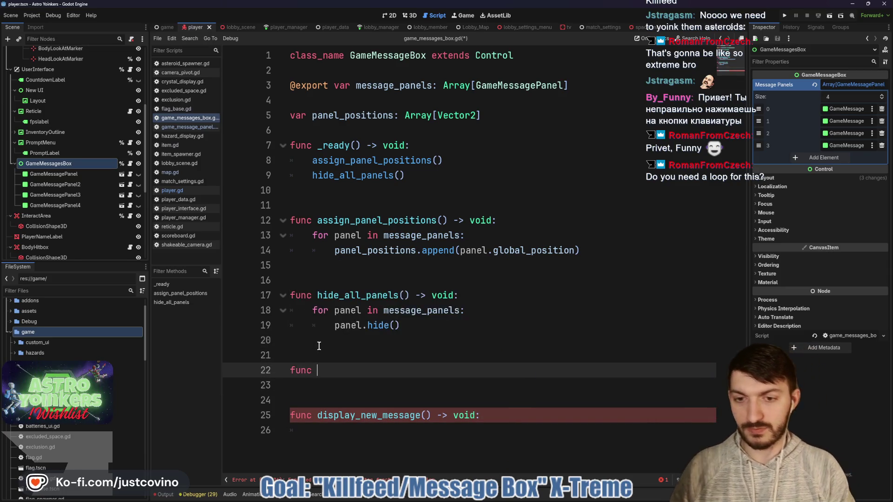
type("nused_pa")
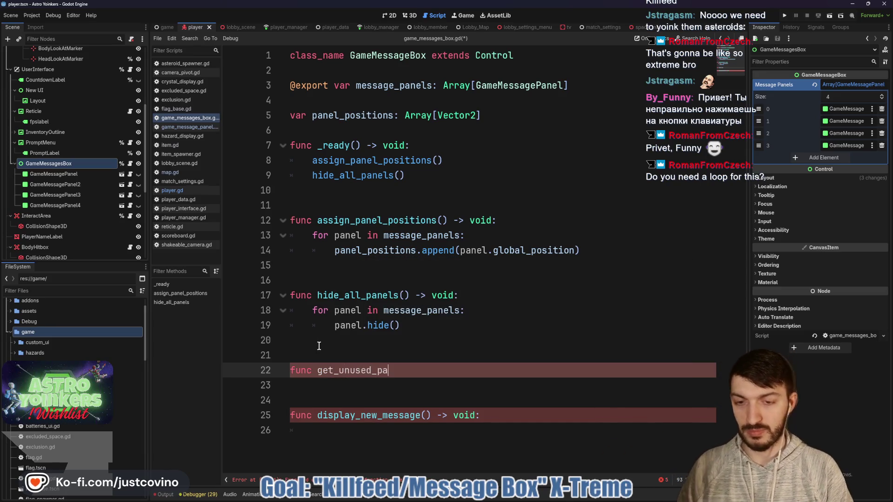
type("nel() -> ")
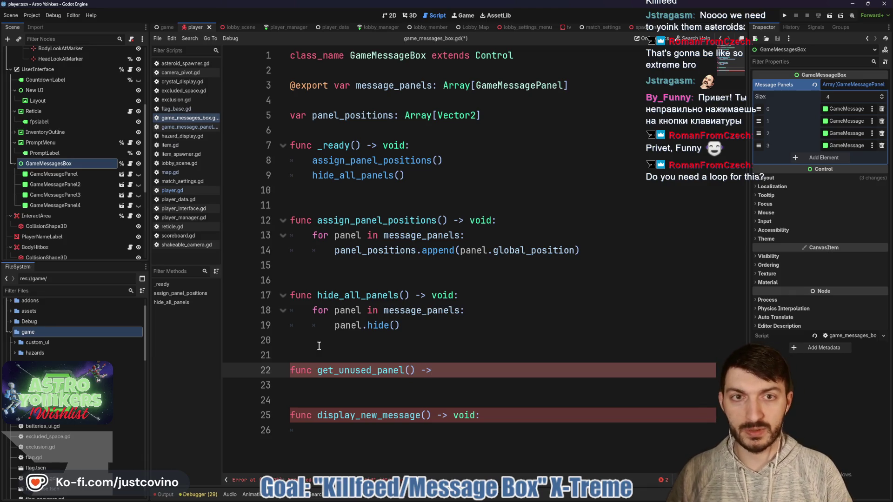
type("Game")
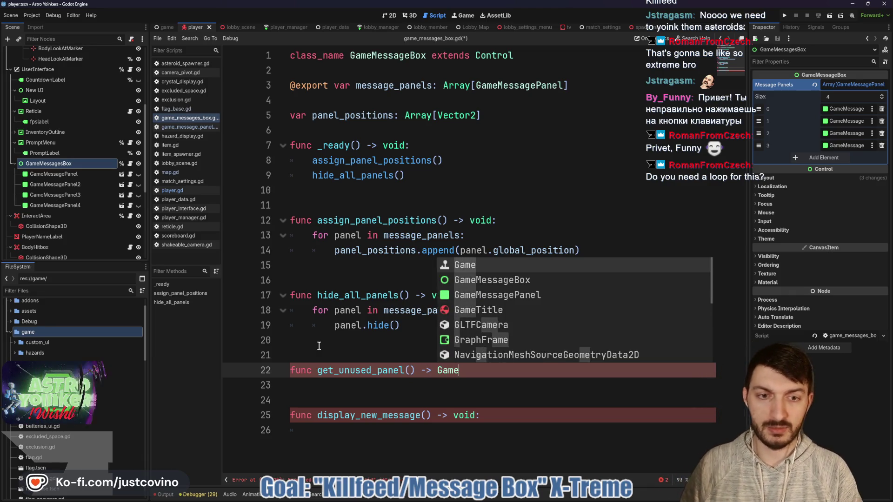
key("Down")
key("Down")
key("Return")
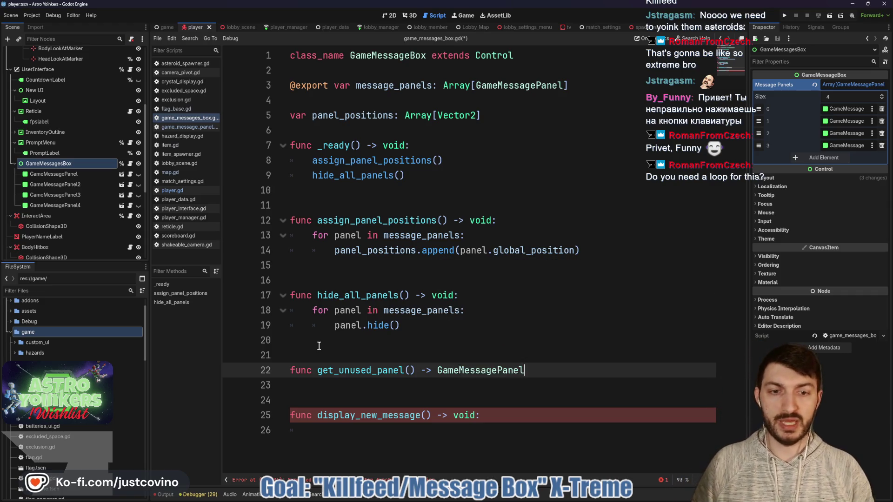
type(":")
key("Return")
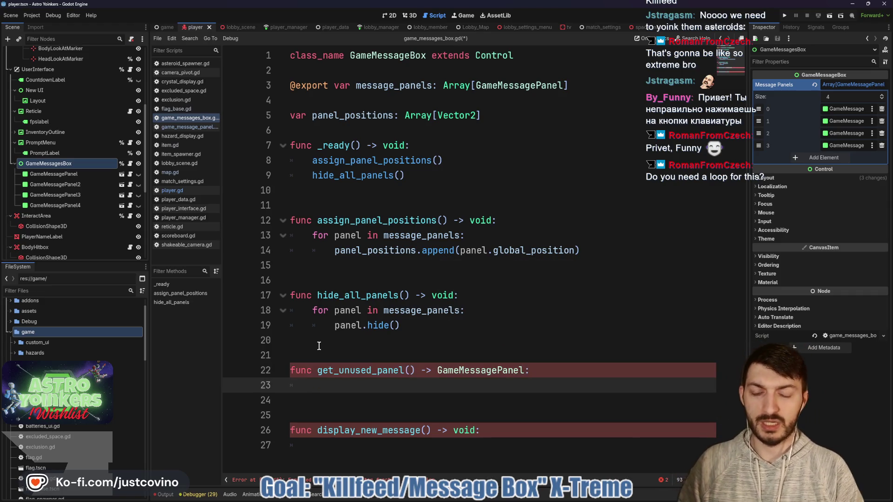
Step: Loop over message_panels, continue when panel.visible == true, otherwise return panel
type("for panel ")
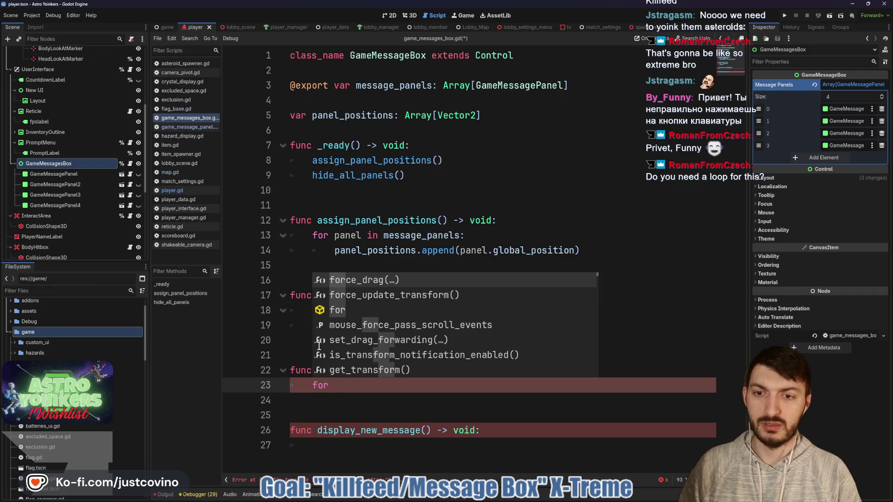
type("in ")
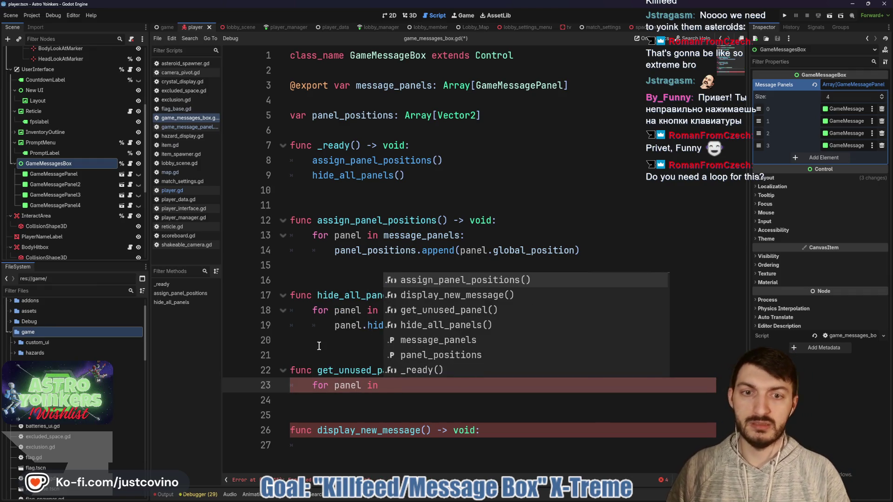
type("message_panels:")
key("Return")
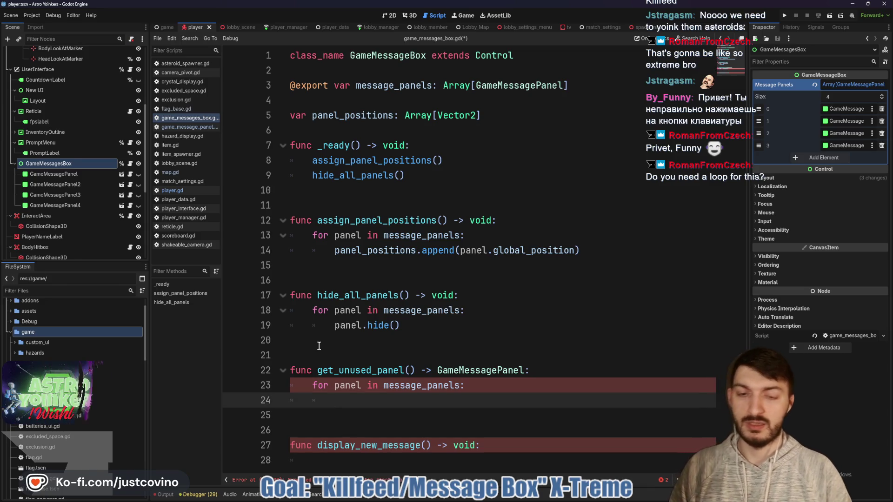
type("if panel.")
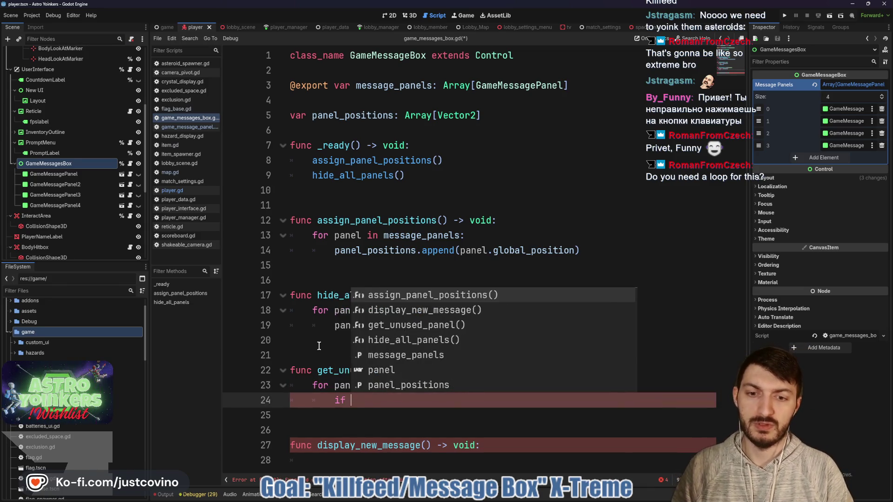
type("visible ")
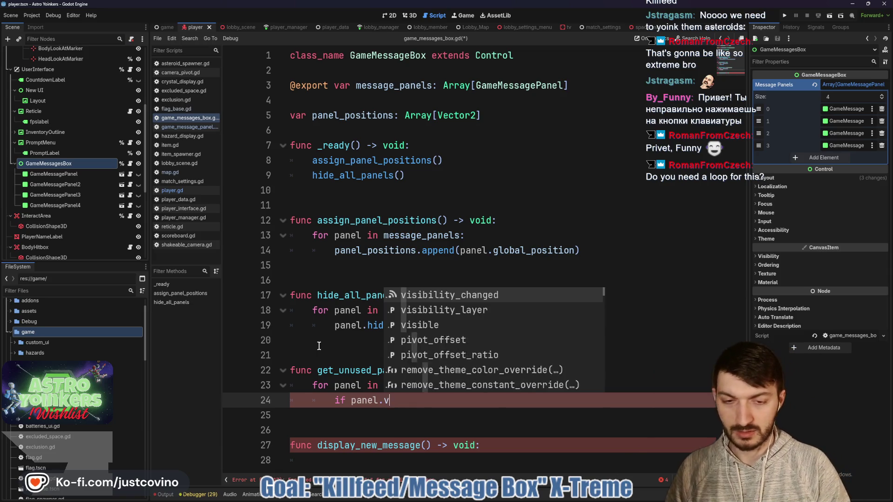
type("== false: ")
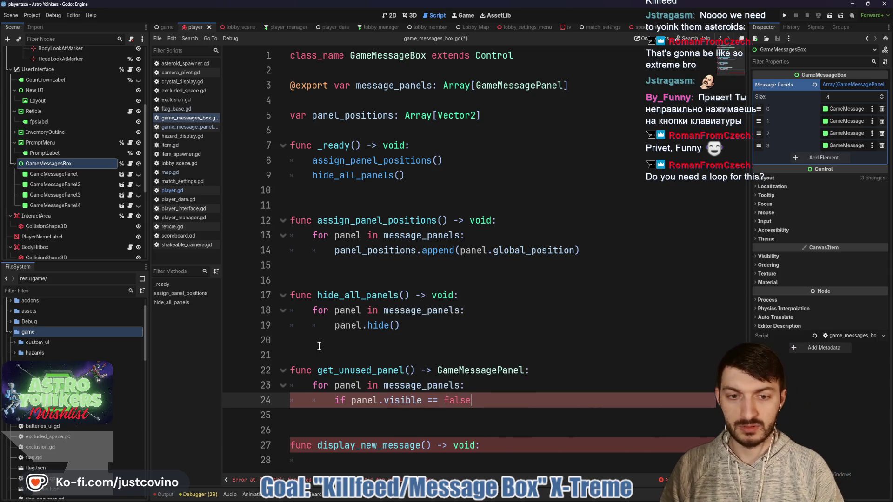
type("continue")
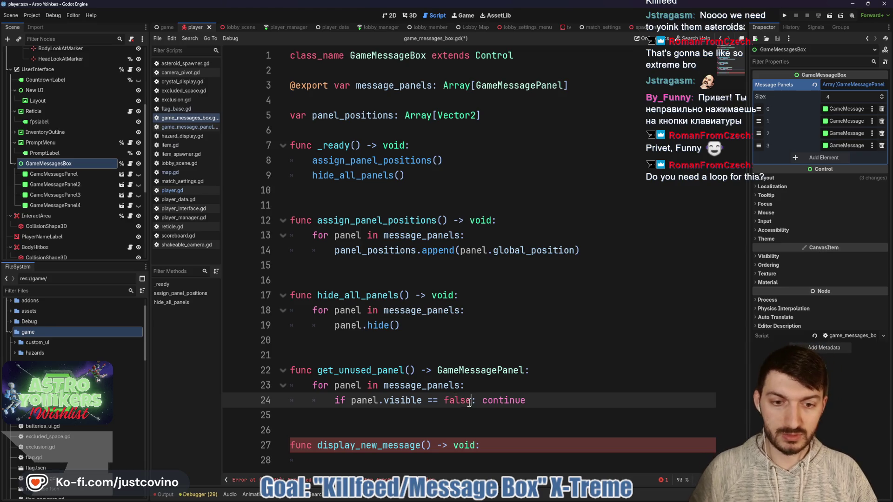
left_click_drag(470, 401, 444, 401)
type("true")
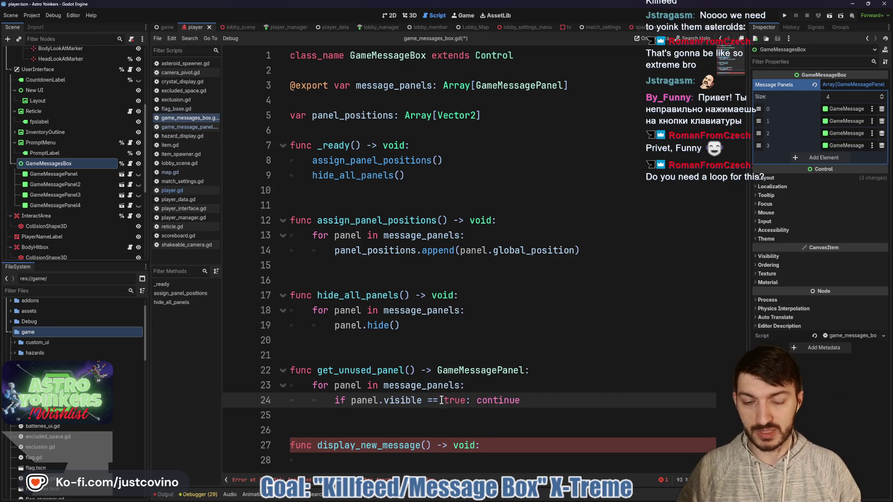
left_click(414, 415)
key("Tab")
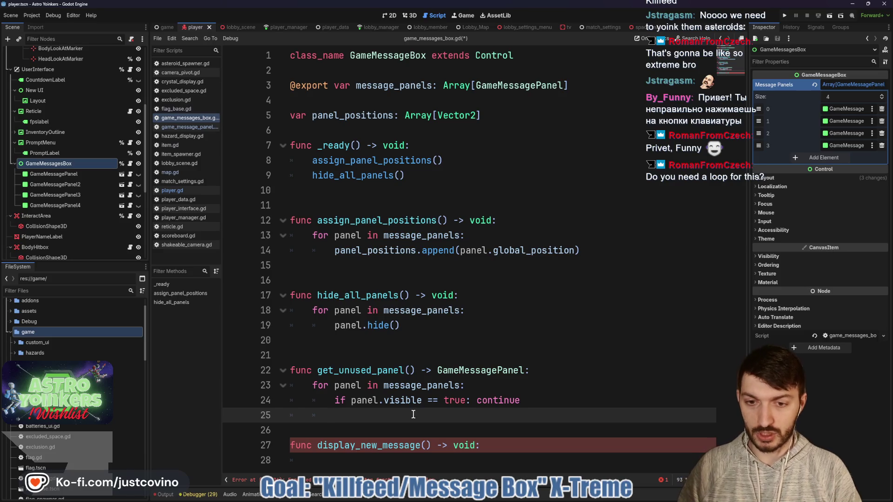
type("return")
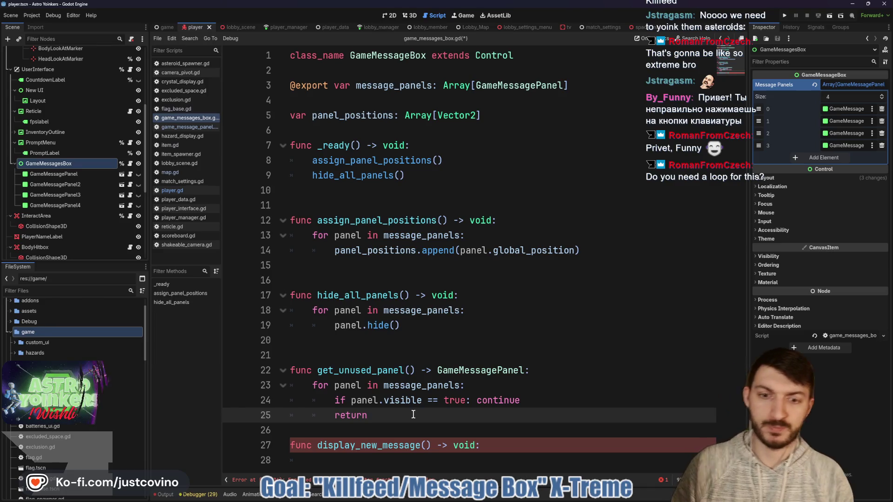
type(" panel")
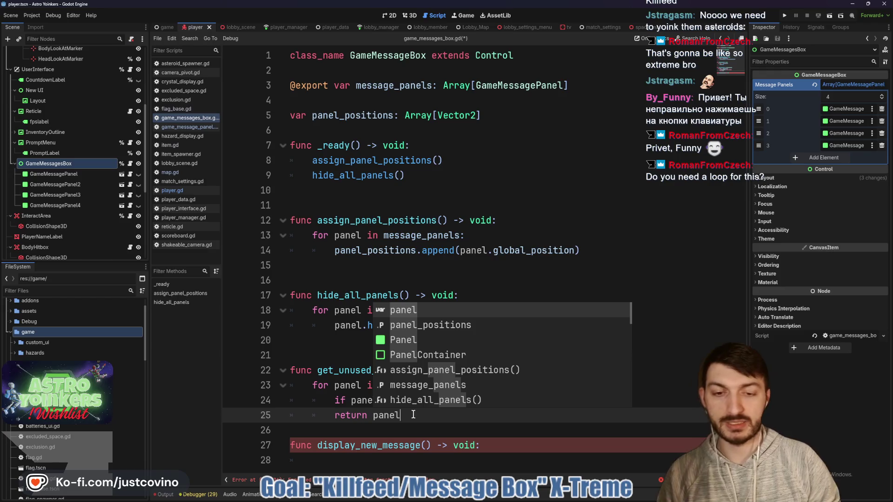
left_click(383, 431)
key("Return")
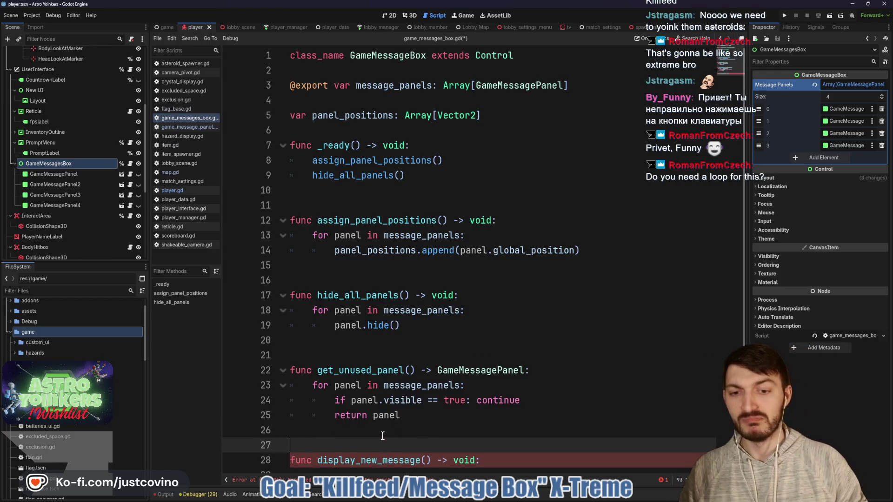
Step: Put a placeholder pass in display_new_message and save game_messages_box.gd
scroll(382, 435, "down", 1)
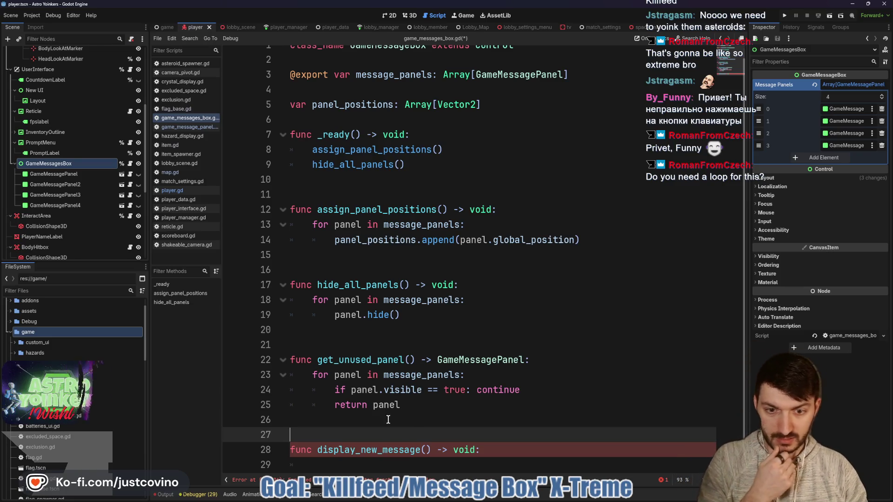
left_click(349, 464)
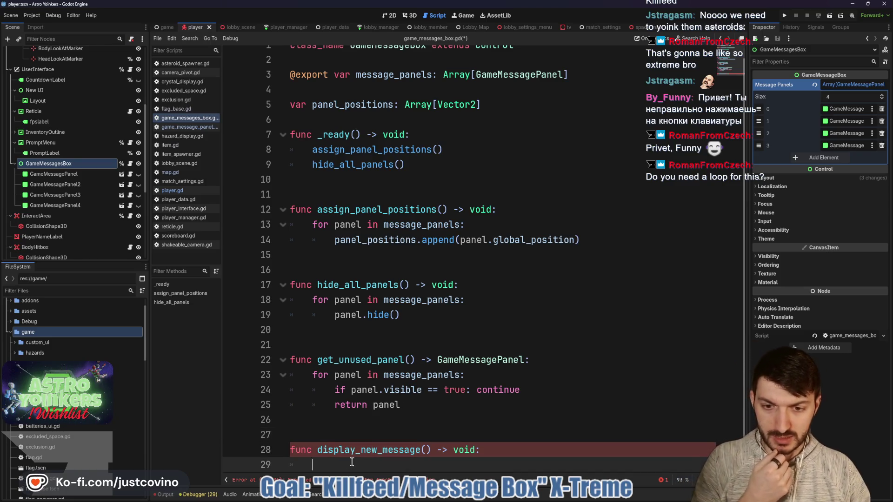
type("pass")
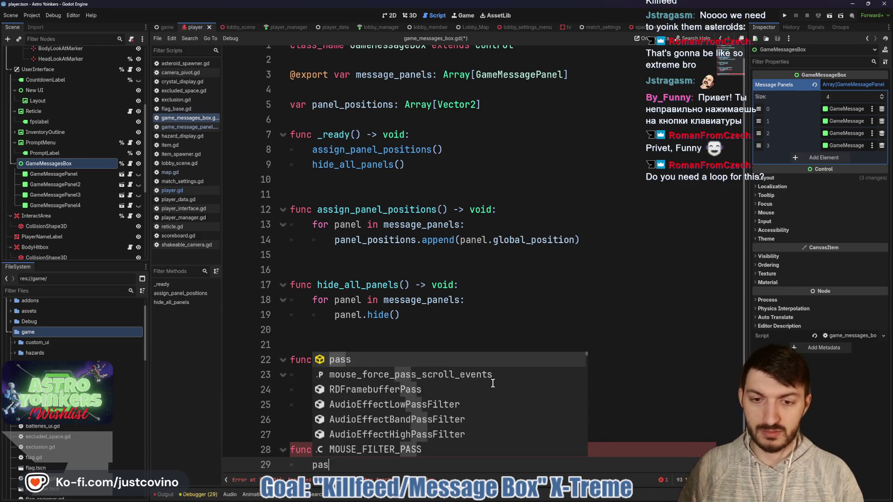
key("ctrl+s")
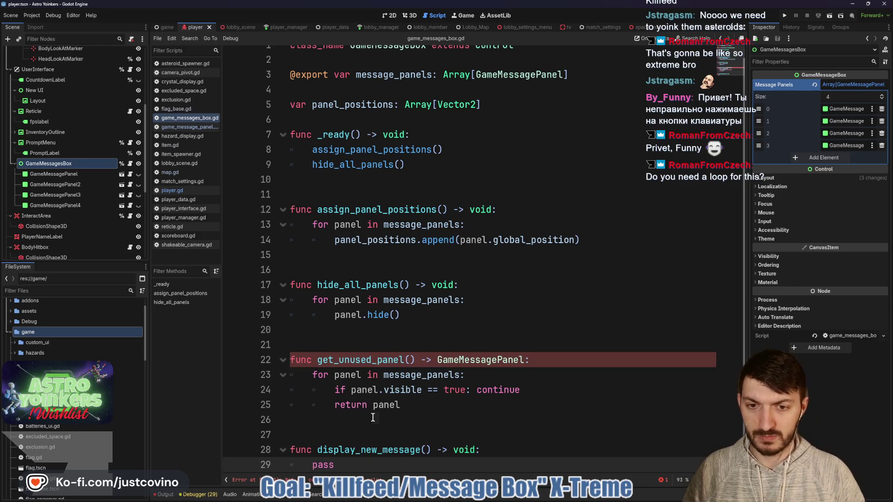
left_click(406, 413)
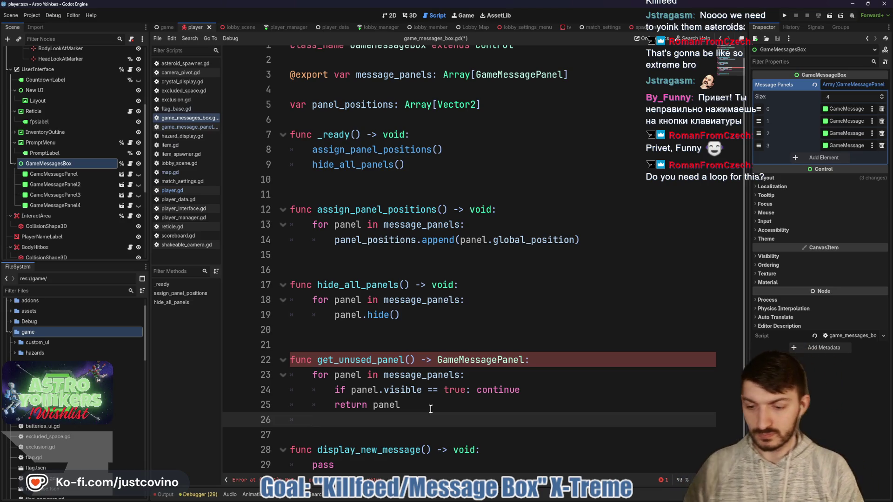
Step: End get_unused_panel with a fallback 'return message_panels[3]'
type("return me")
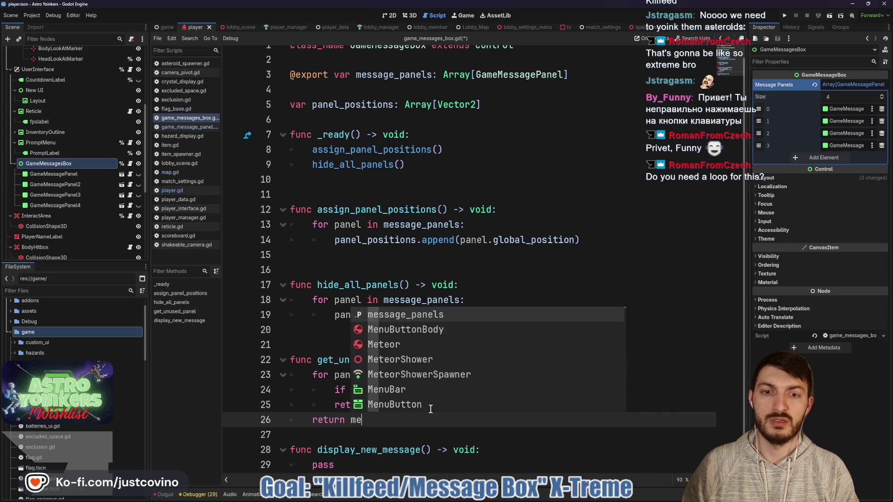
type("ss")
key("Return")
type("[3")
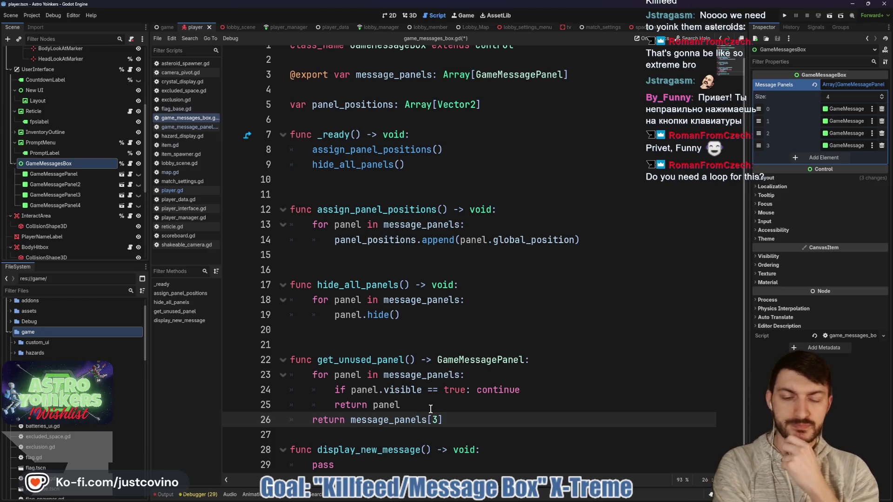
left_click(388, 435)
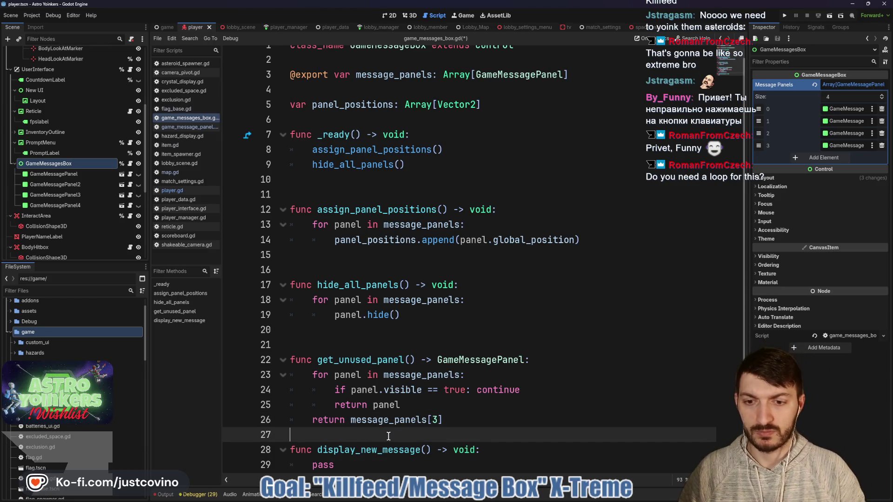
Step: Rename the function to get_next_unused_panel
scroll(389, 436, "down", 1)
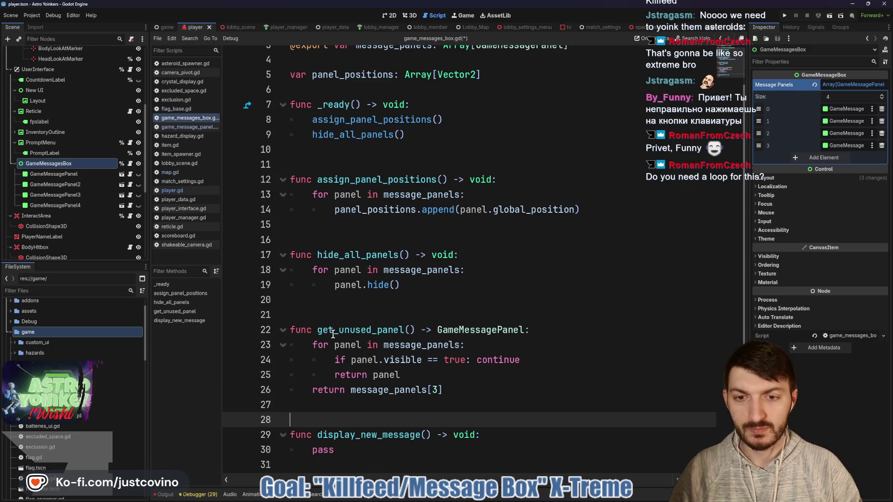
left_click(341, 330)
type("next_")
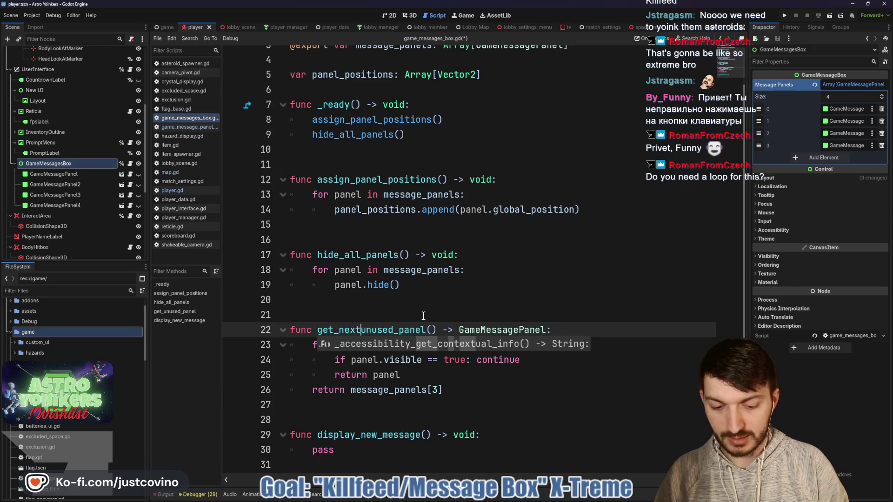
left_click(398, 405)
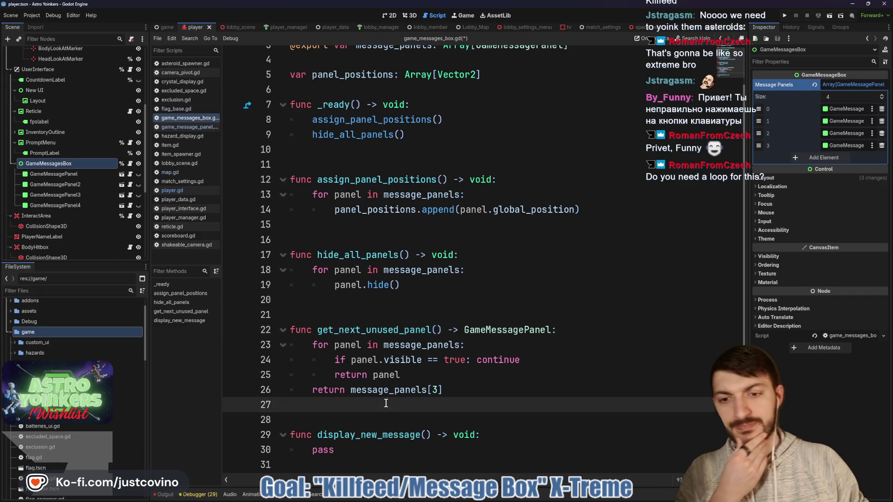
Step: Replace pass in display_new_message with the start of 'var panel = get'
left_click(378, 450)
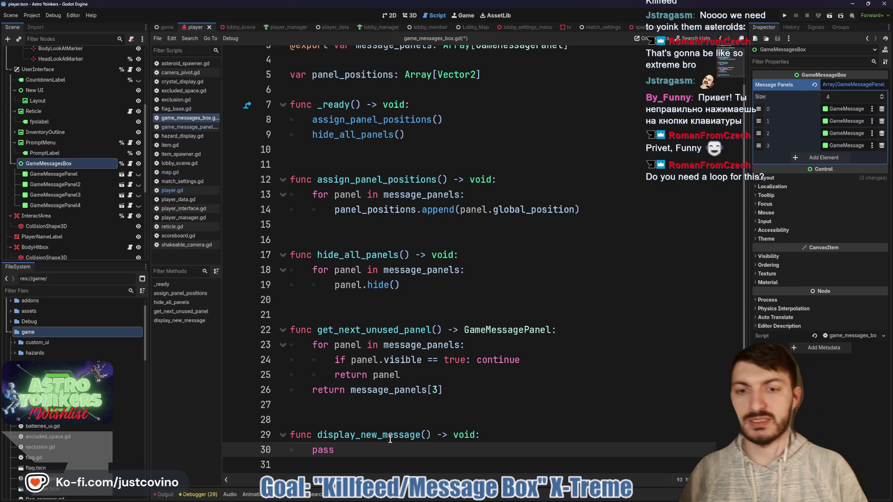
key("BackSpace")
key("BackSpace")
key("BackSpace")
type("var panel = get")
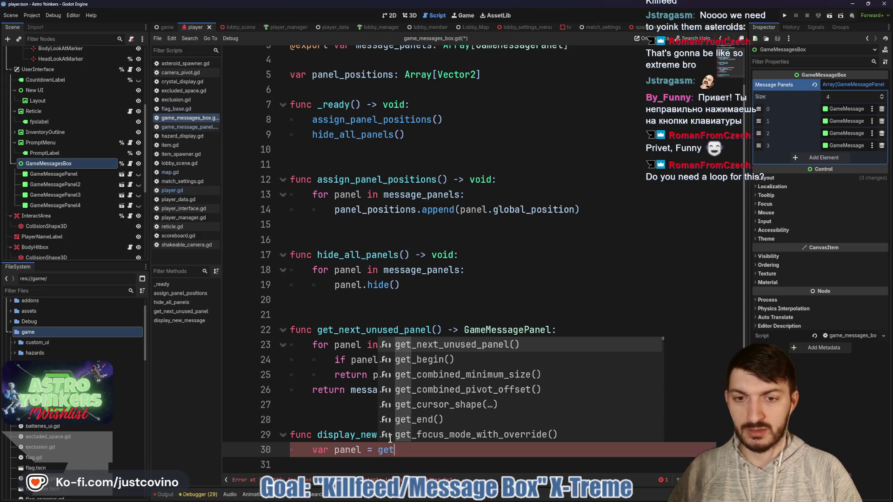
Step: Store get_next_unused_panel() in a panel variable and add a panel.set_label("Test") call
key("Return")
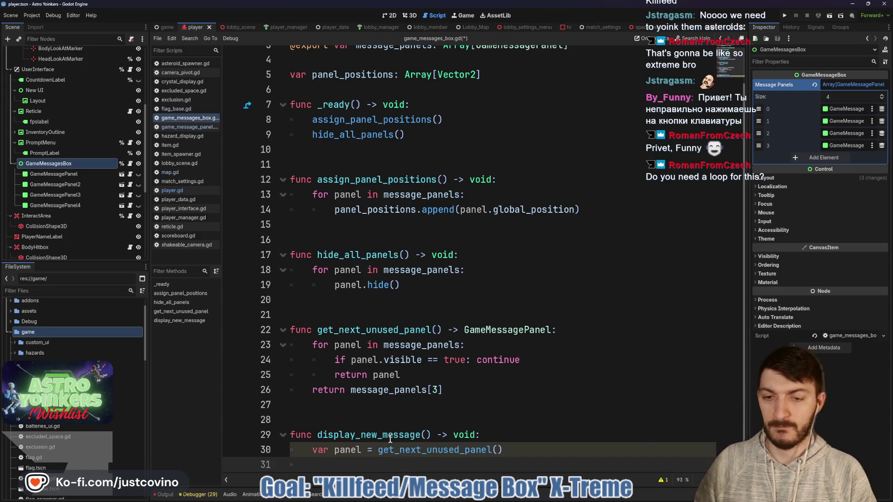
key("Return")
type("panel.")
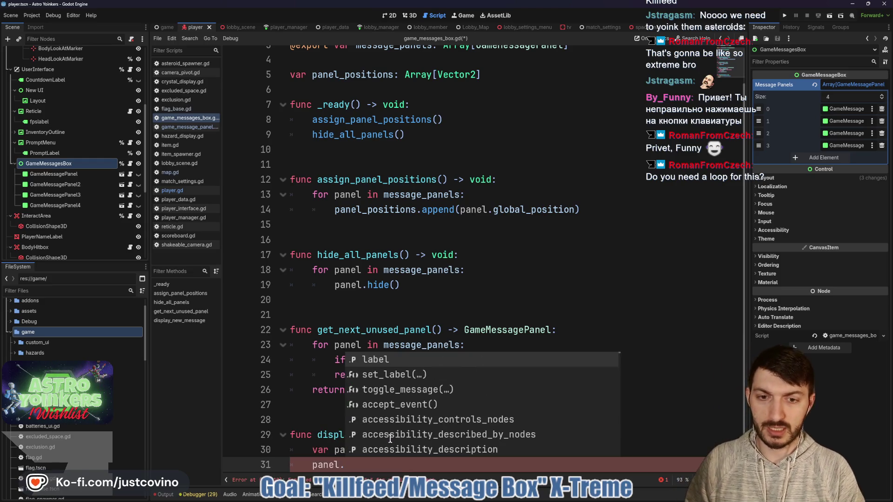
key("Down")
key("Down")
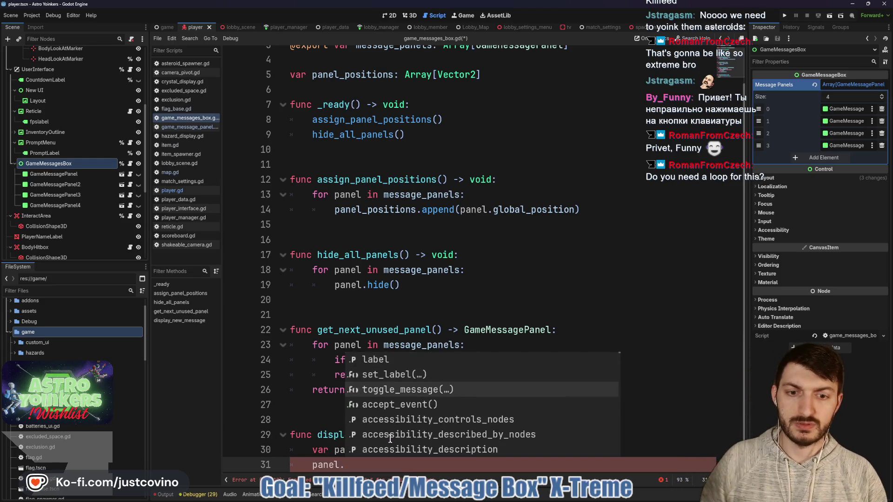
key("Return")
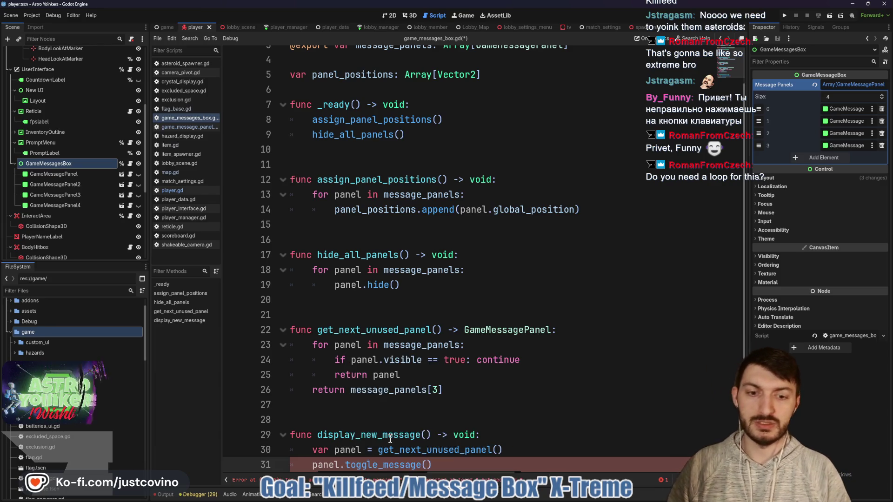
left_click_drag(432, 450, 349, 450)
type("set")
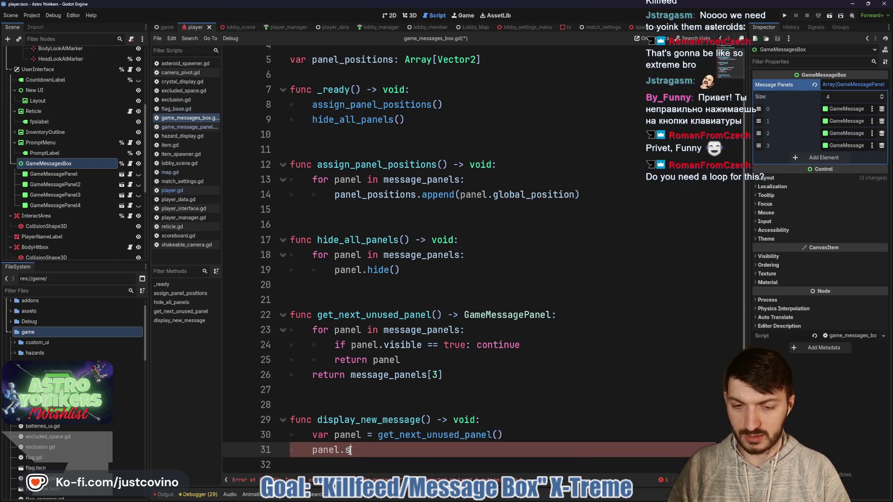
key("Return")
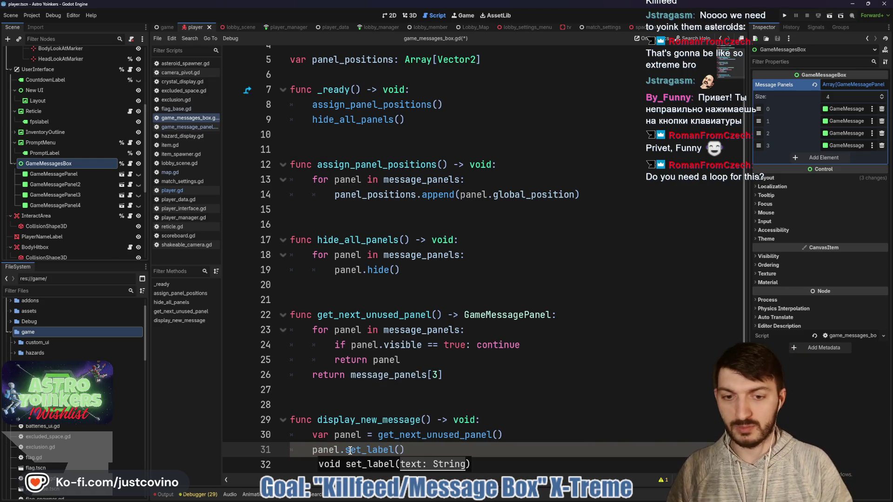
type("\"Test")
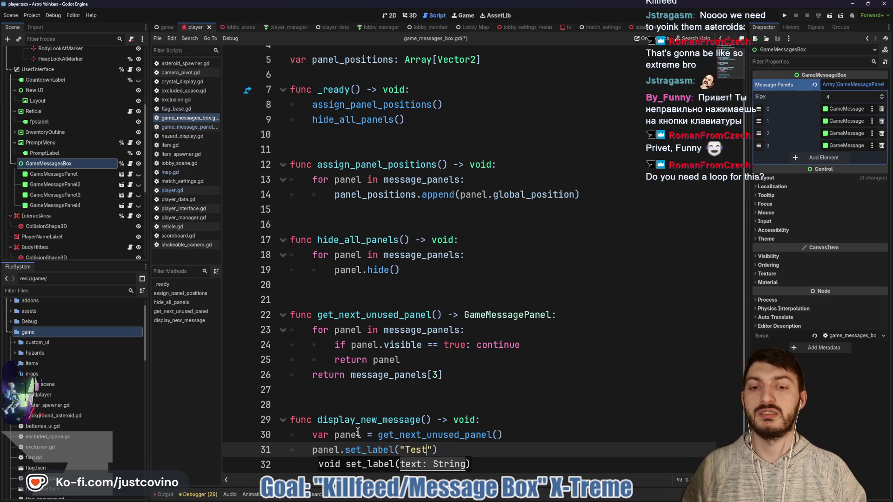
Step: Add panel.toggle_message(true) below the set_label line
left_click(469, 445)
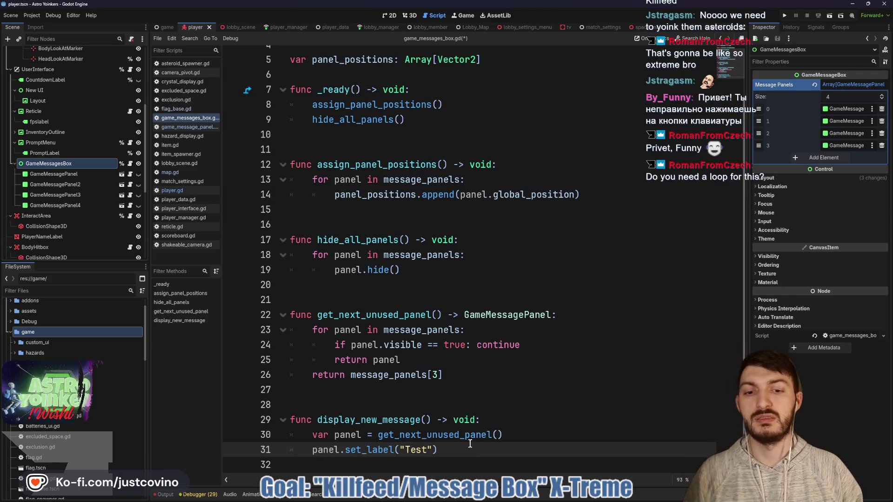
key("Return")
type("panel.t")
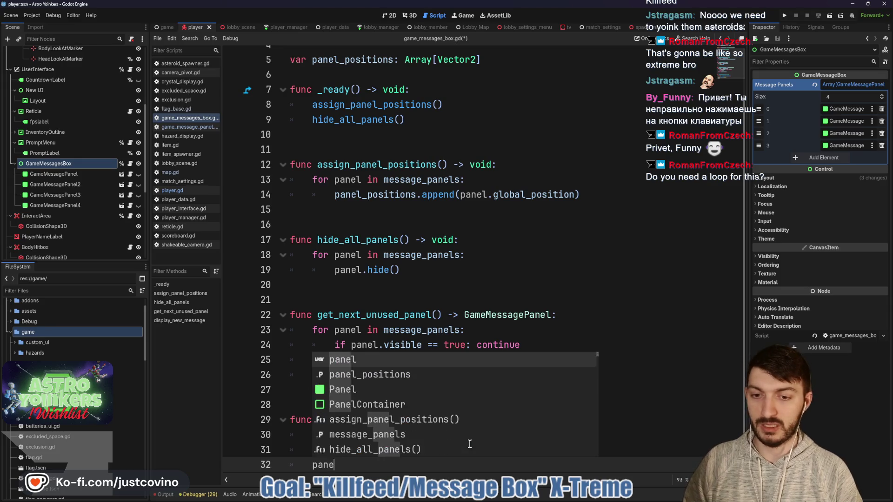
key("Return")
type("toggle_message(tr")
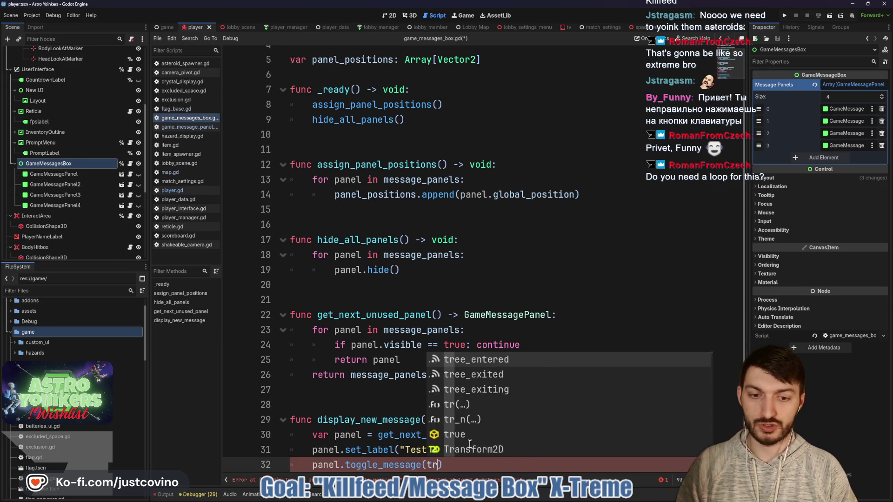
key("Return")
Step: Add blank lines below display_new_message and switch to the 2D canvas
scroll(479, 440, "down", 1)
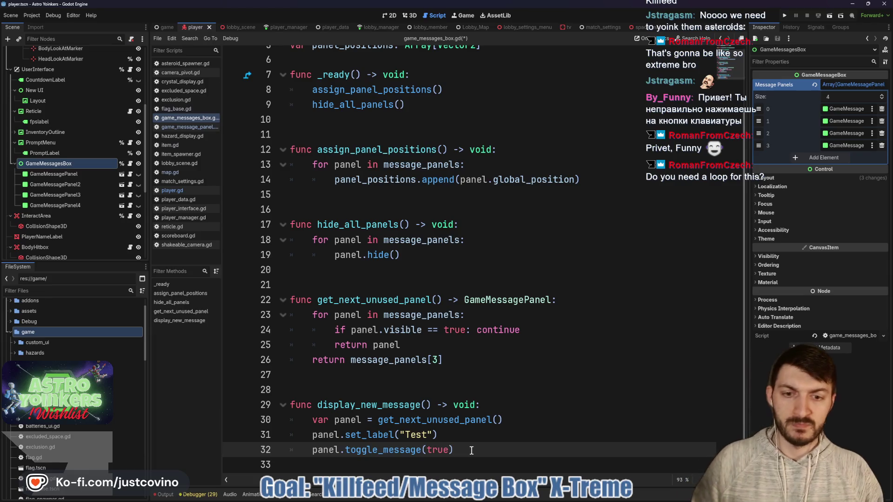
left_click(428, 462)
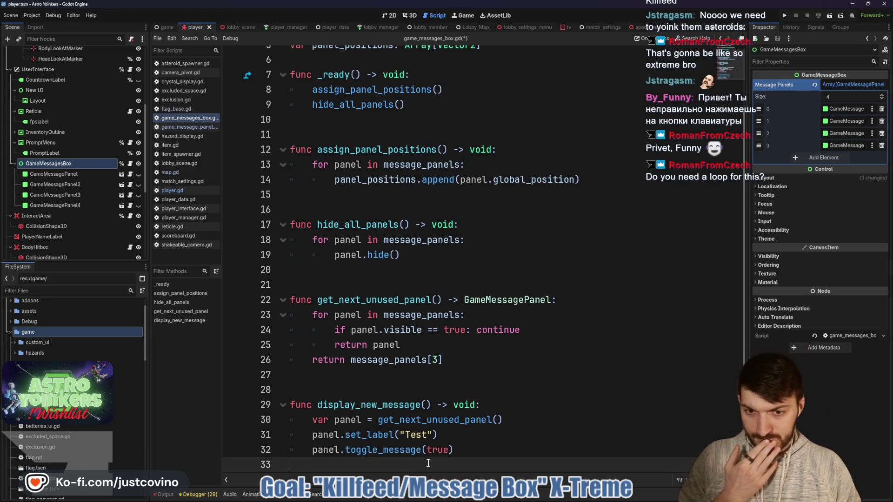
key("Return")
key("Return")
key("Return")
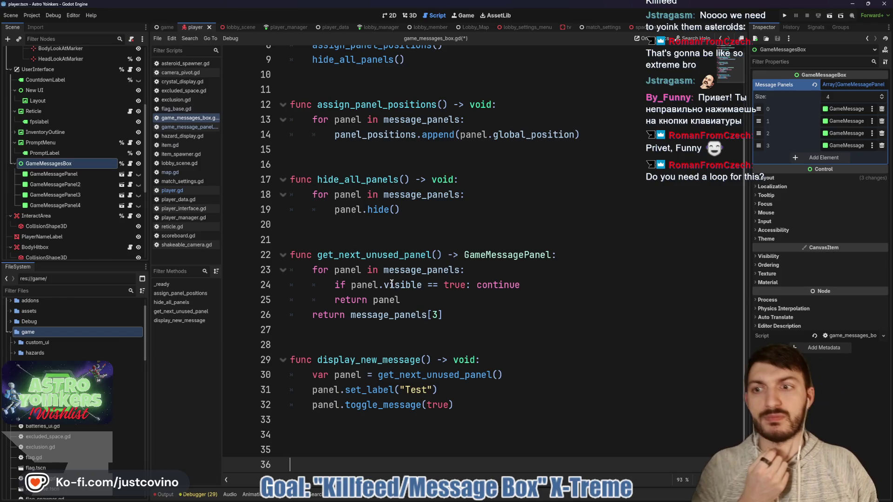
left_click(390, 16)
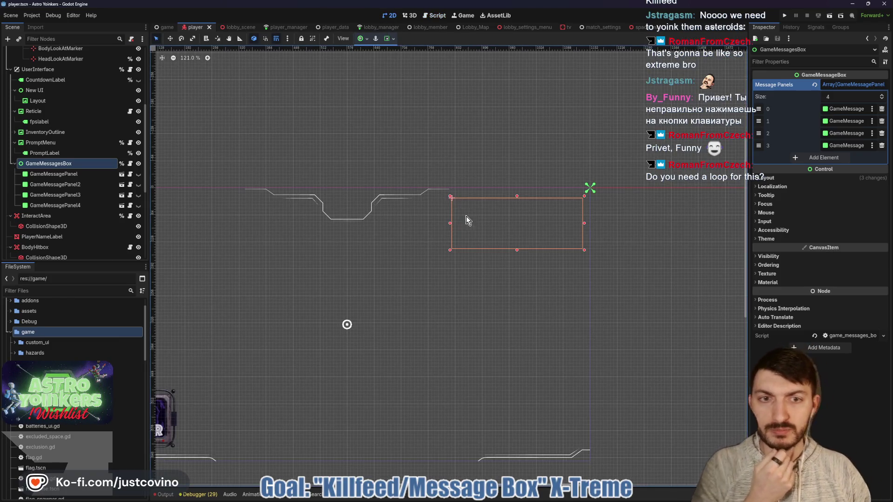
Step: In game_messages_box.gd, add 'var tween = create_tween()' below the panel assignment
left_click(435, 15)
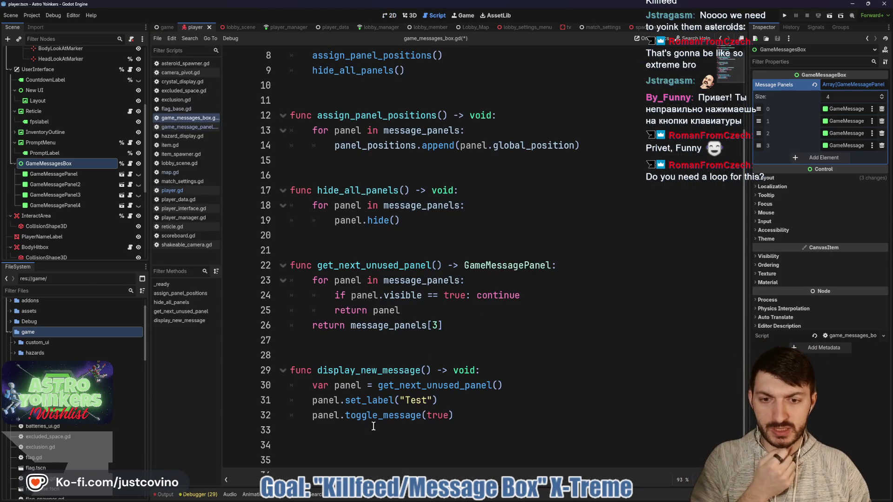
left_click(516, 384)
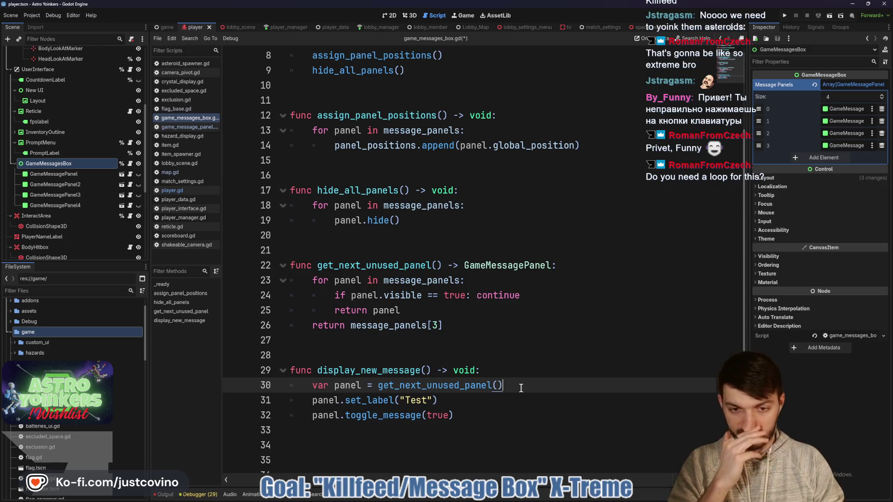
key("Return")
type("var tween = c")
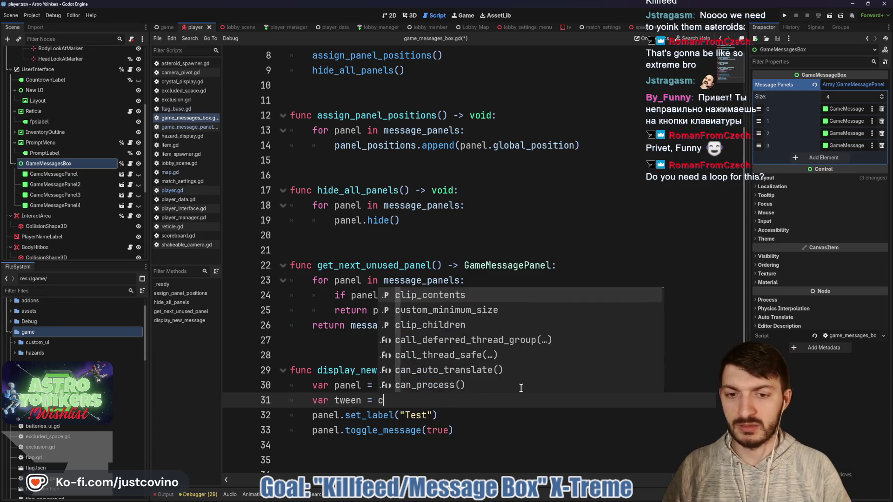
type("re")
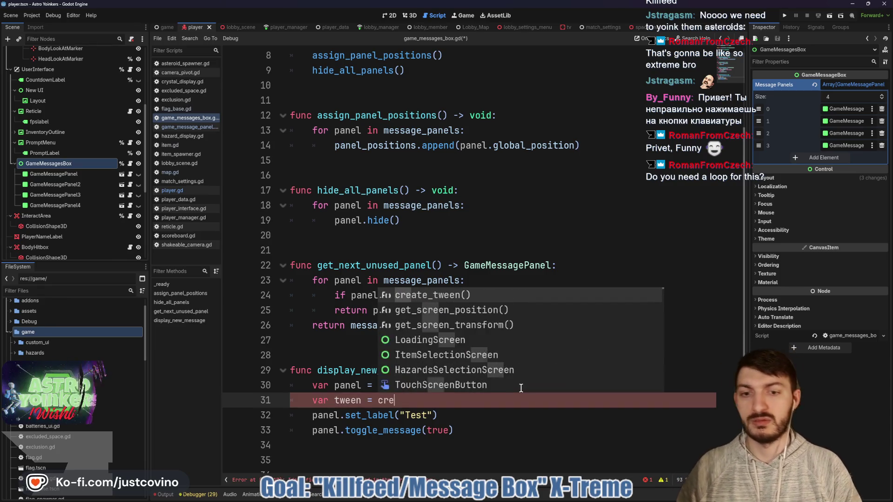
type("ate")
key("Return")
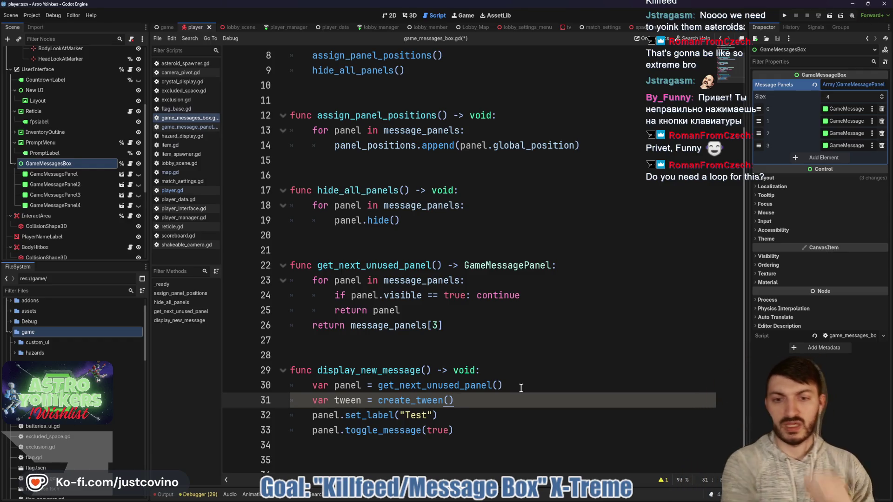
Step: Delete the tween line again and switch to the 2D scene view
left_click_drag(455, 401, 288, 404)
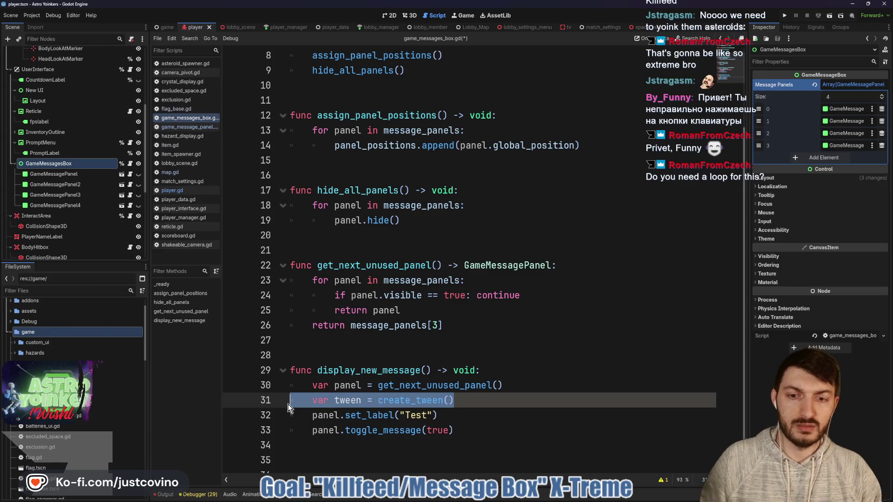
key("BackSpace")
key("BackSpace")
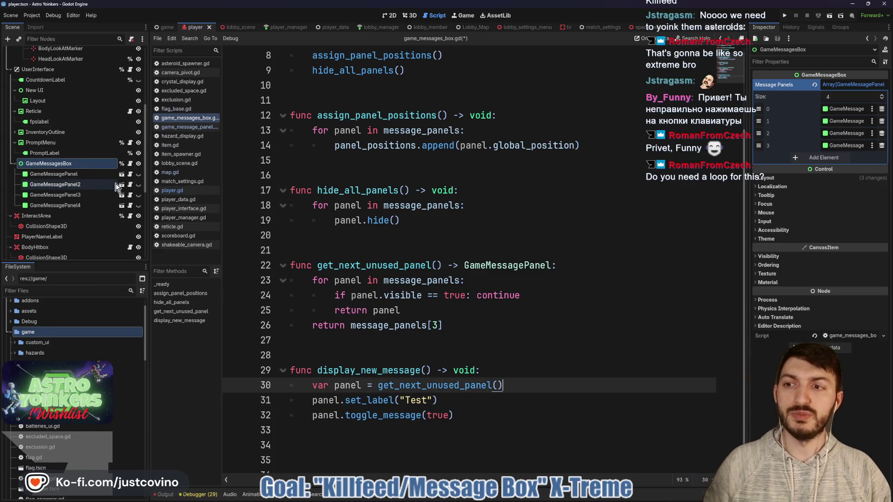
left_click(390, 17)
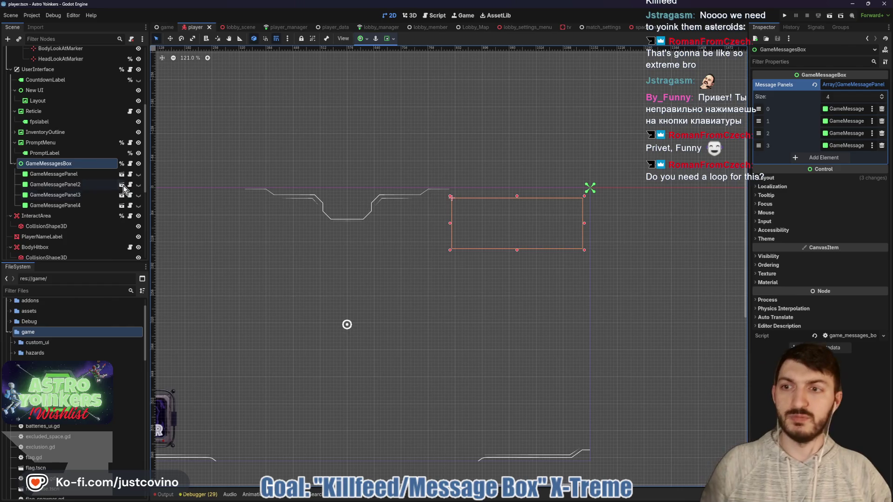
Step: Make GameMessagePanel 1–4 visible, save the scene, and reopen the GameMessagesBox script
left_click(138, 174)
left_click(138, 184)
left_click(138, 174)
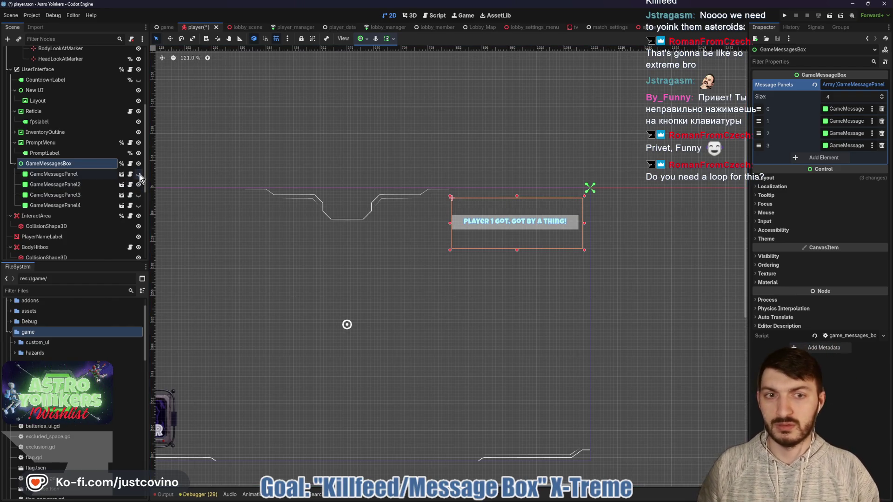
left_click(138, 177)
left_click(138, 196)
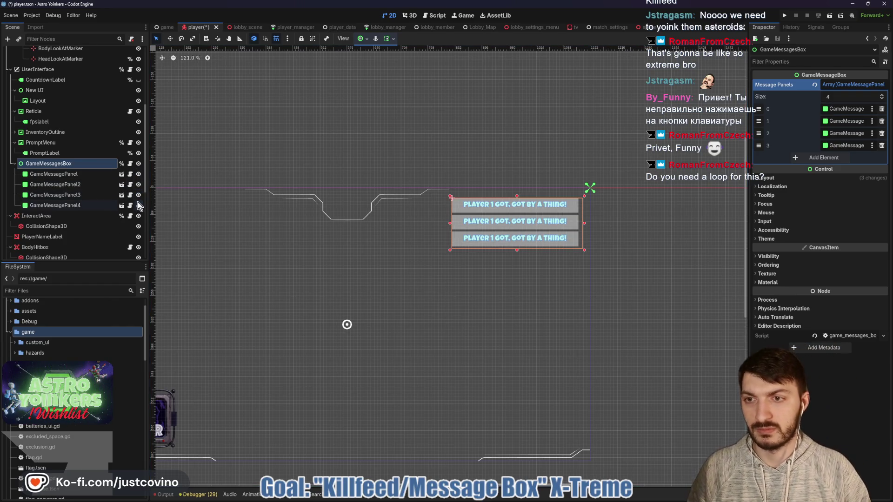
left_click(139, 205)
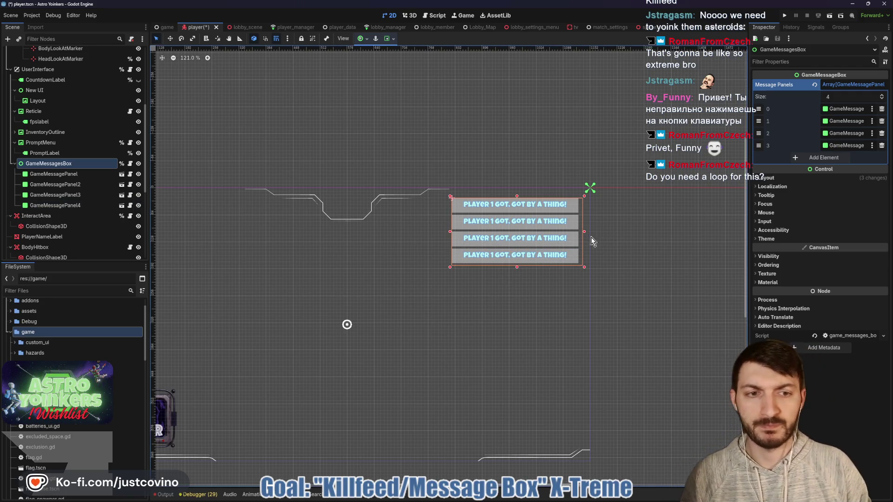
key("ctrl+s")
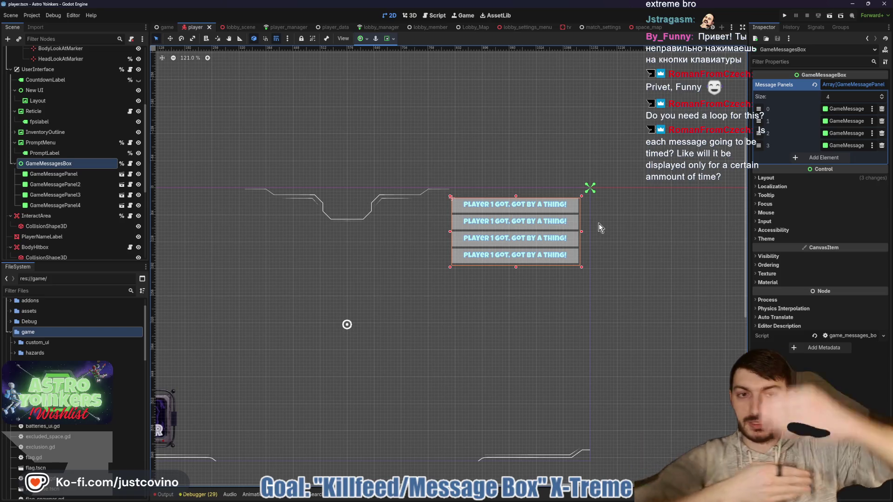
left_click(131, 163)
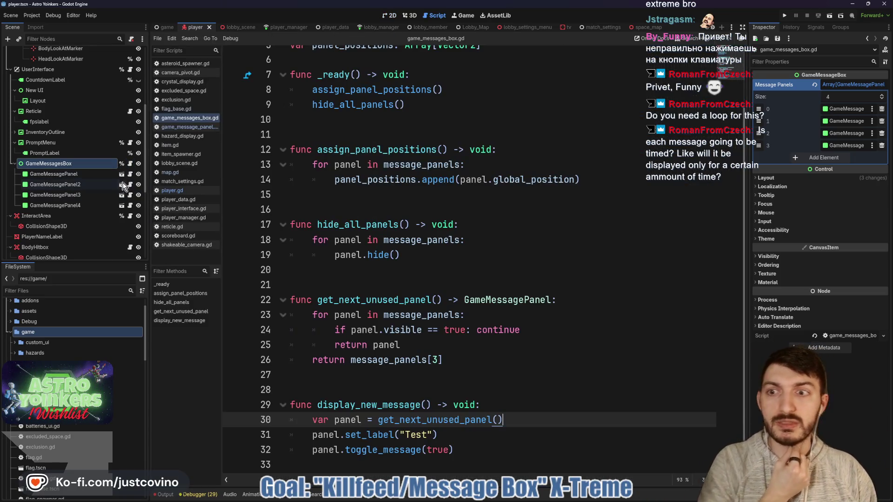
Step: Open game_message_panel.gd and inspect the toggle_message tween, leaving the caret on empty line 10
left_click(130, 186)
double_click(358, 205)
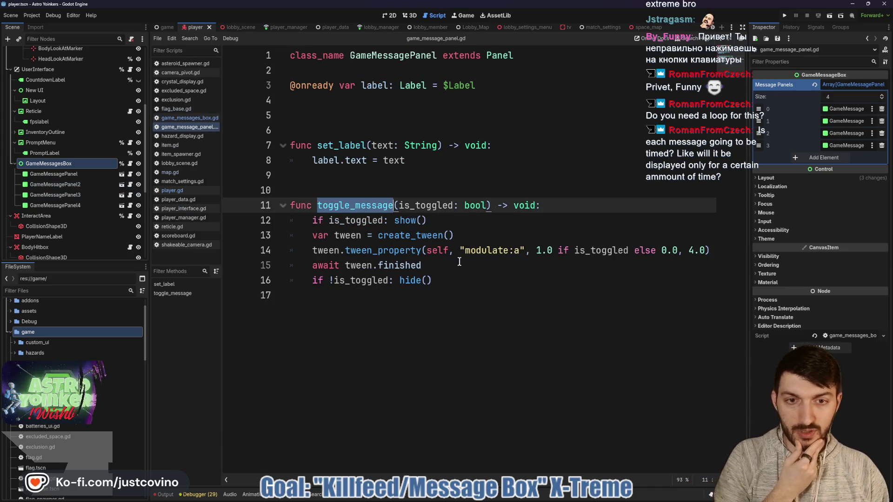
left_click(510, 252)
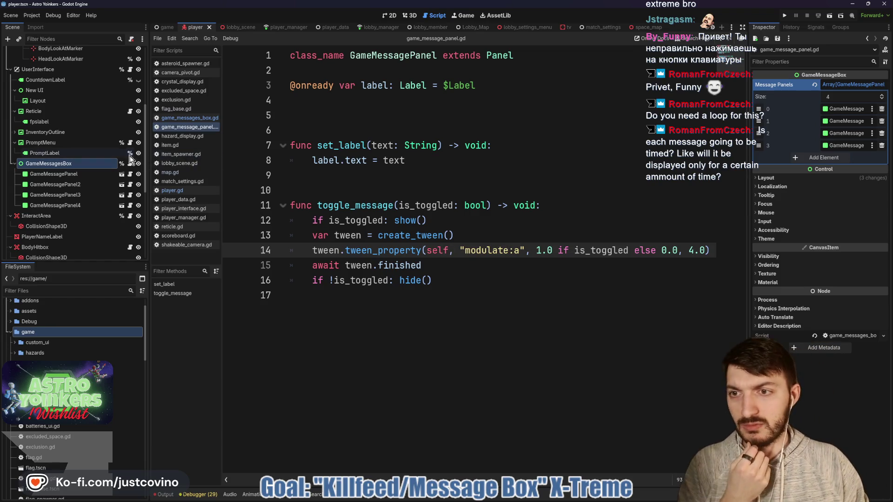
left_click(329, 191)
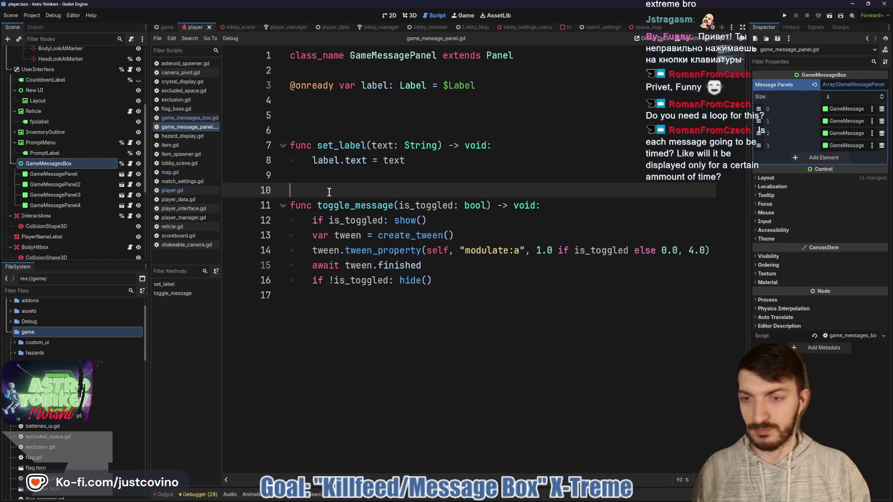
Step: Write the comment '## TODO make message pop in and fade out after X time' and save
type("##TODO make mess")
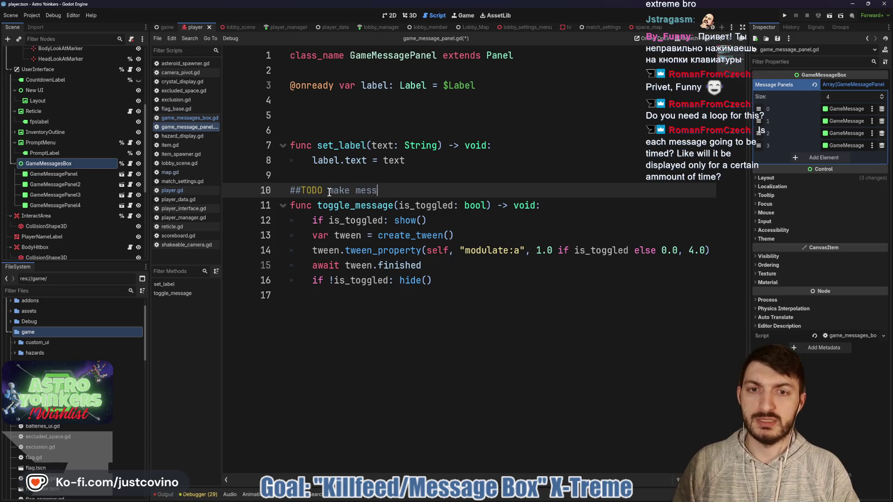
type("pop in and fade out")
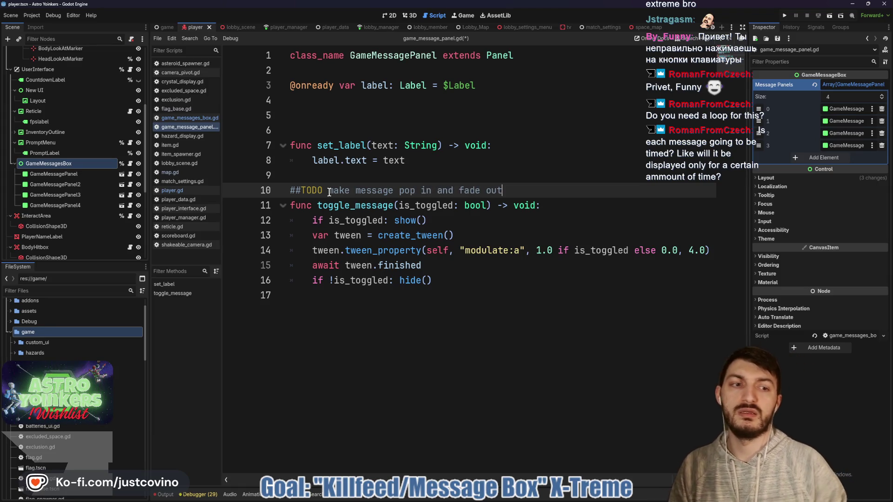
key("ctrl+s")
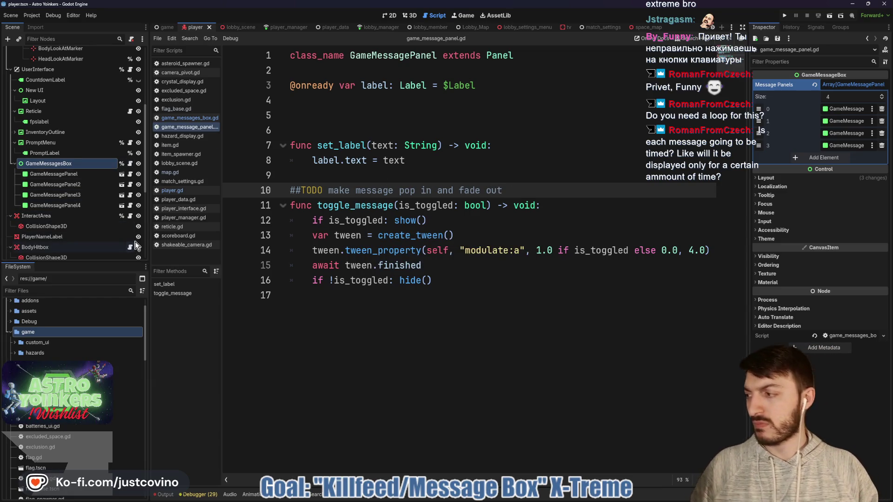
type("after X time")
key("ctrl+s")
Step: Add a blank line above the TODO comment, save, and return to game_messages_box.gd
left_click(390, 179)
key("Return")
key("ctrl+s")
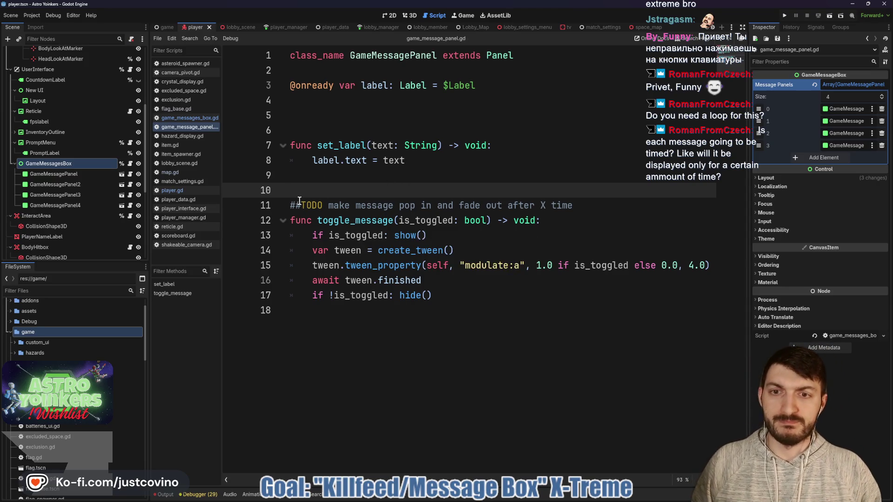
left_click(300, 203)
key("Up")
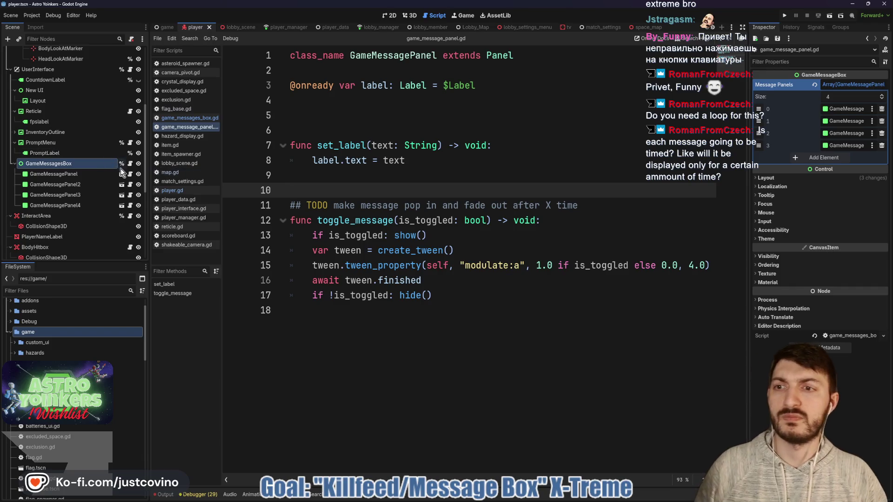
left_click(130, 164)
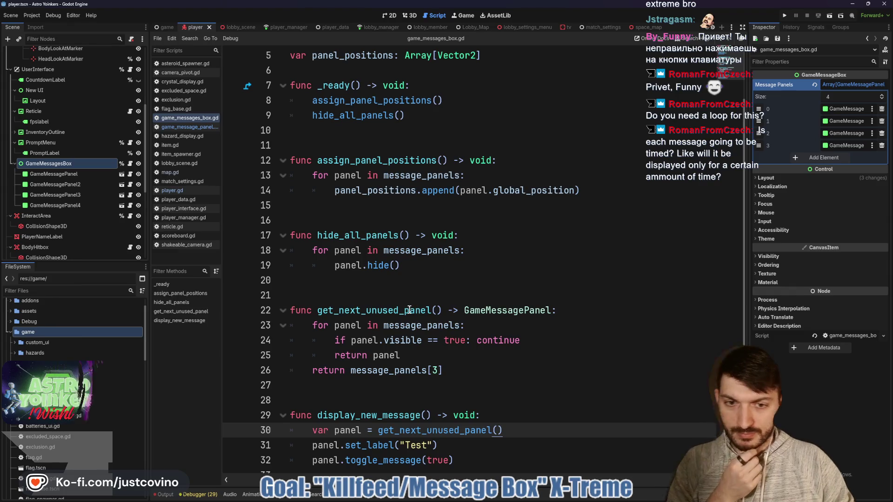
Step: Select the panel_positions declaration on line 5, then bring the Notion to-do board forward
left_click(385, 389)
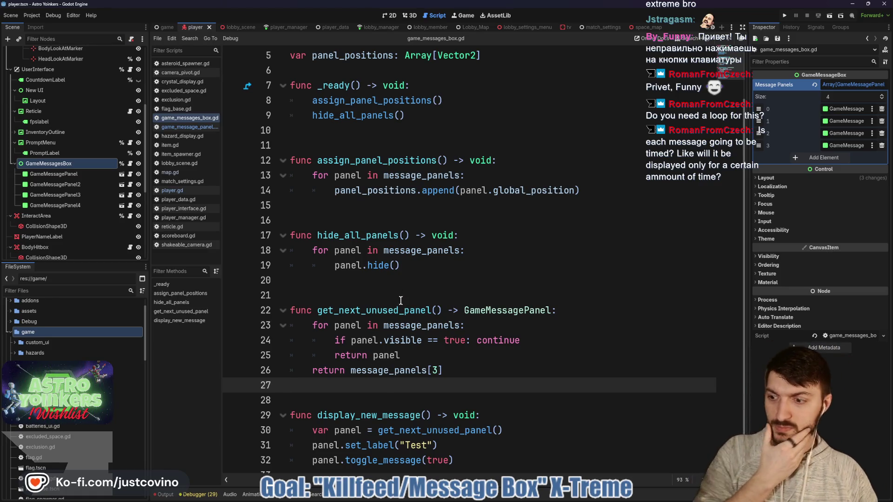
scroll(377, 307, "up", 2)
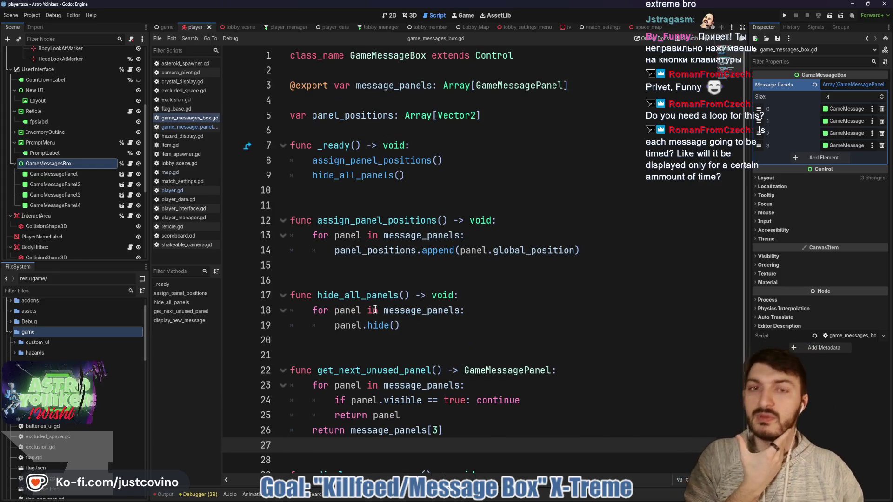
left_click(489, 119)
key("shift+Home")
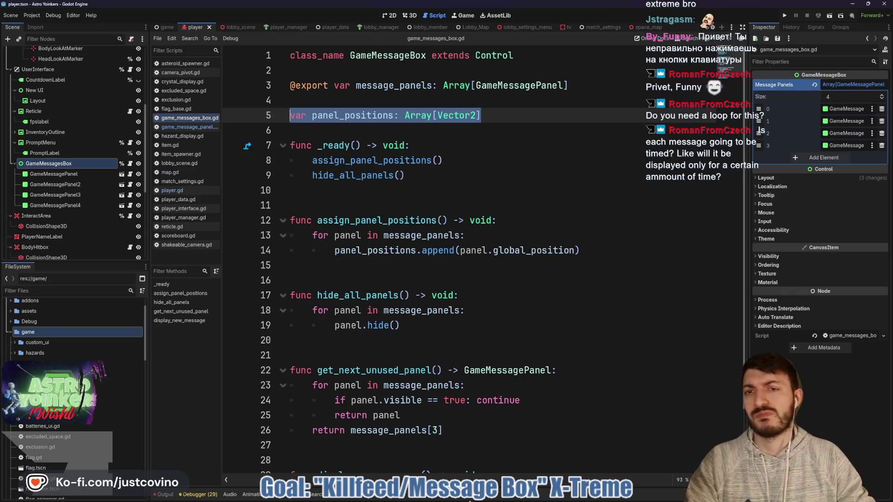
left_click(485, 458)
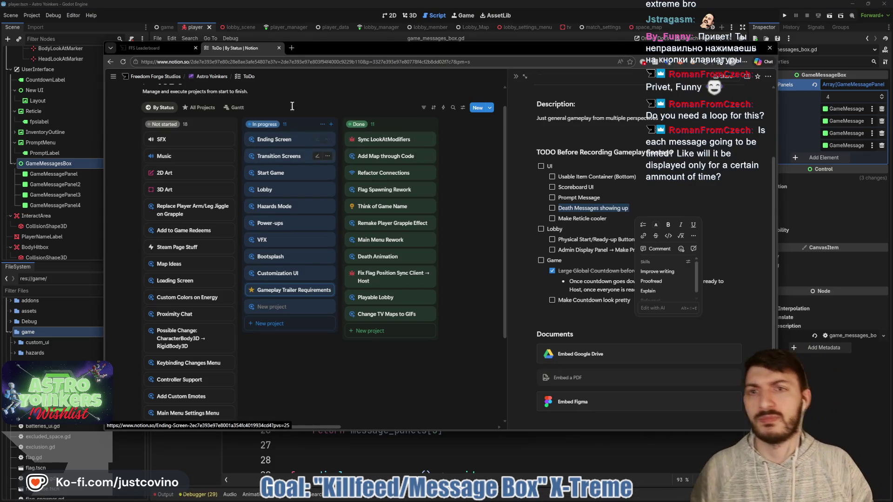
Step: Search Google for 'godot killfeed' in a new tab and scroll through the results
left_click(291, 48)
type("godot killfee")
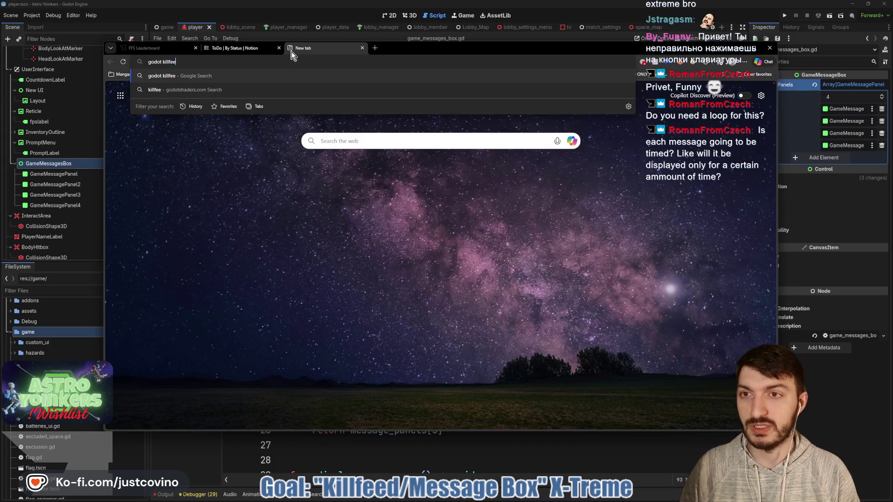
type("d")
key("Return")
scroll(332, 208, "down", 3)
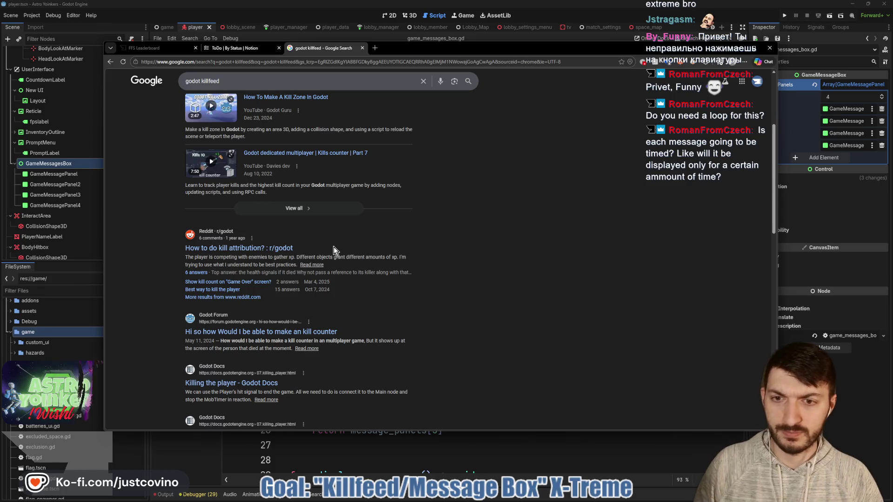
scroll(297, 252, "down", 1)
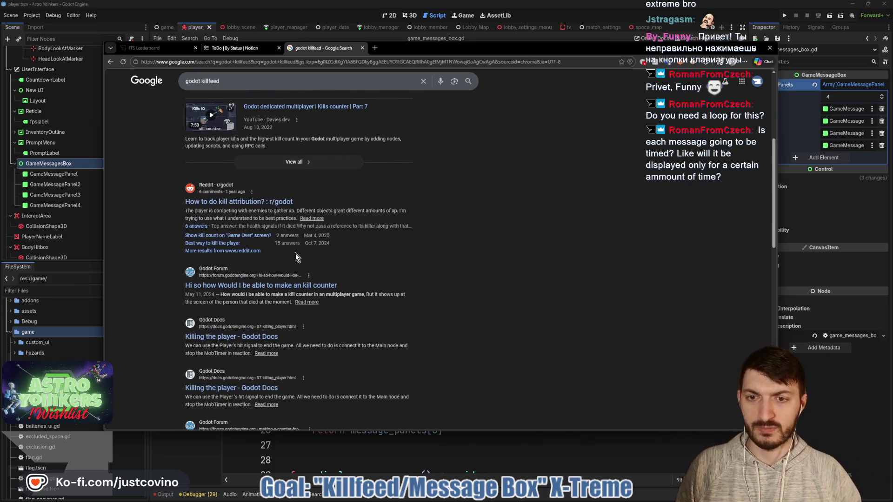
scroll(294, 253, "down", 2)
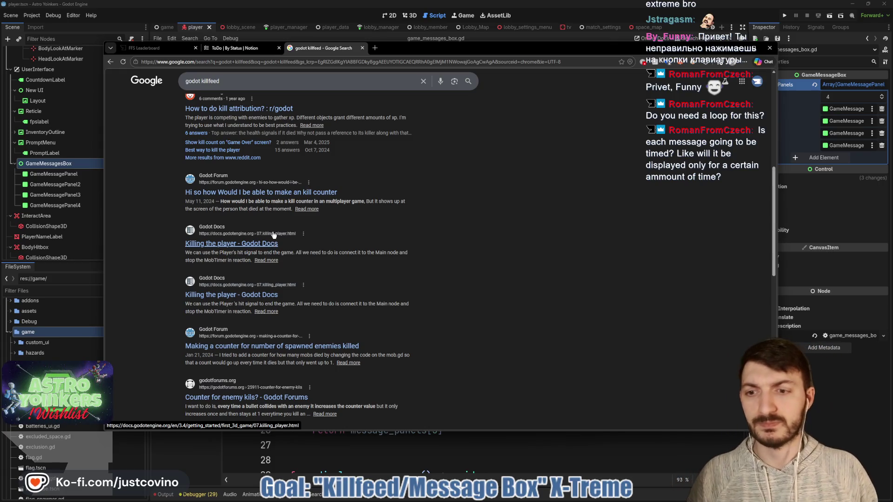
scroll(277, 238, "down", 1)
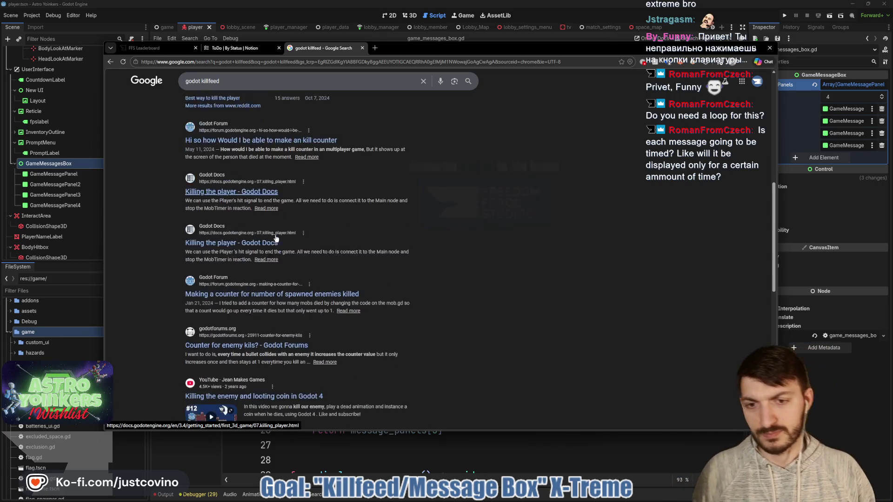
scroll(276, 239, "down", 1)
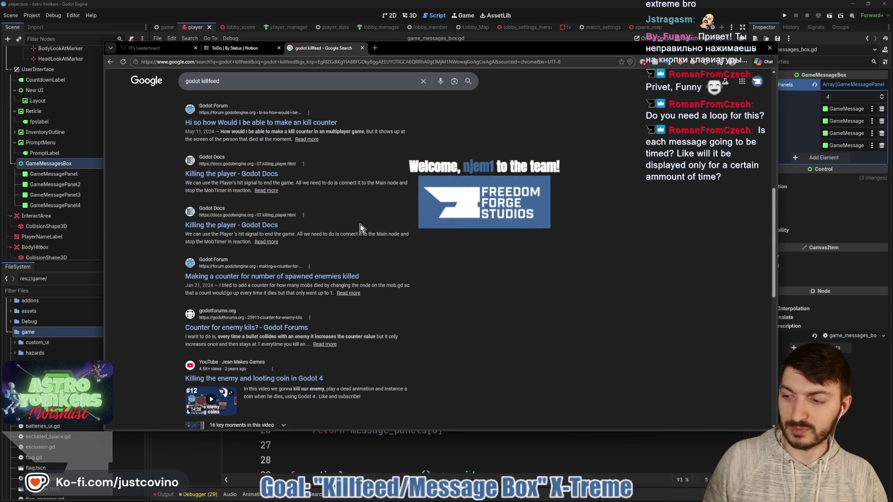
Step: Close the search tab and bring the Godot script editor back in front
left_click(363, 48)
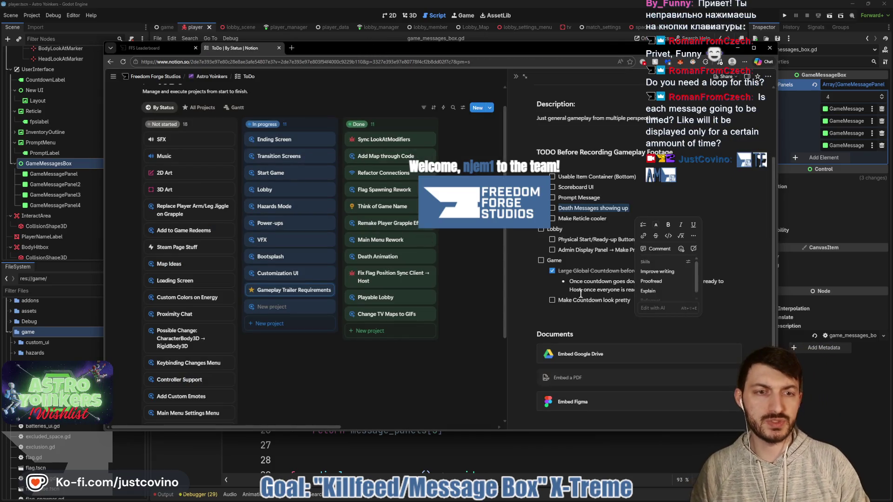
left_click(588, 222)
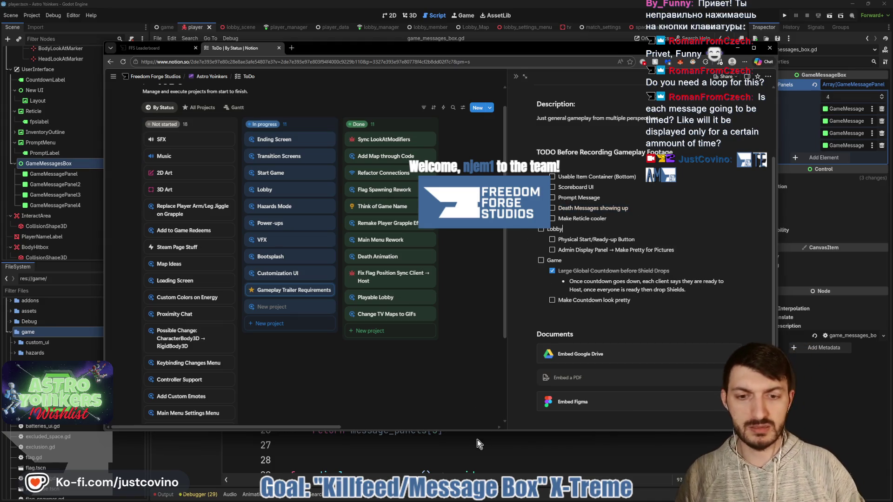
left_click(481, 440)
left_click(460, 293)
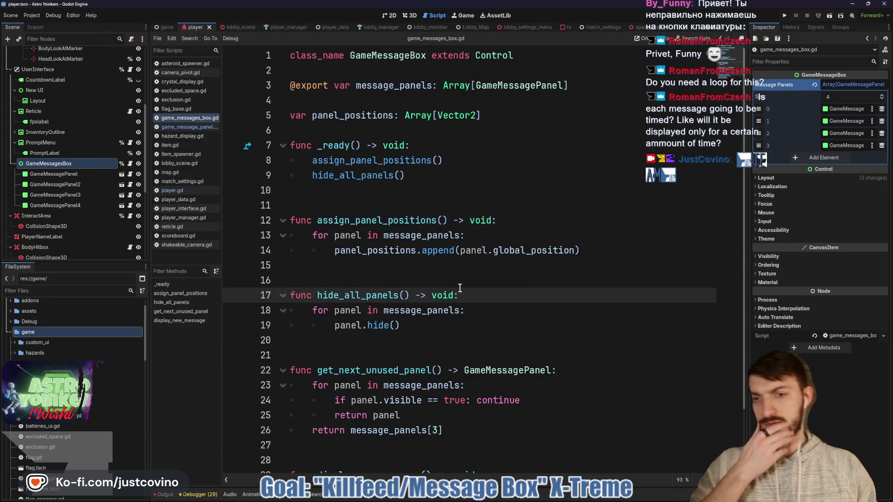
left_click(447, 291)
scroll(447, 284, "down", 2)
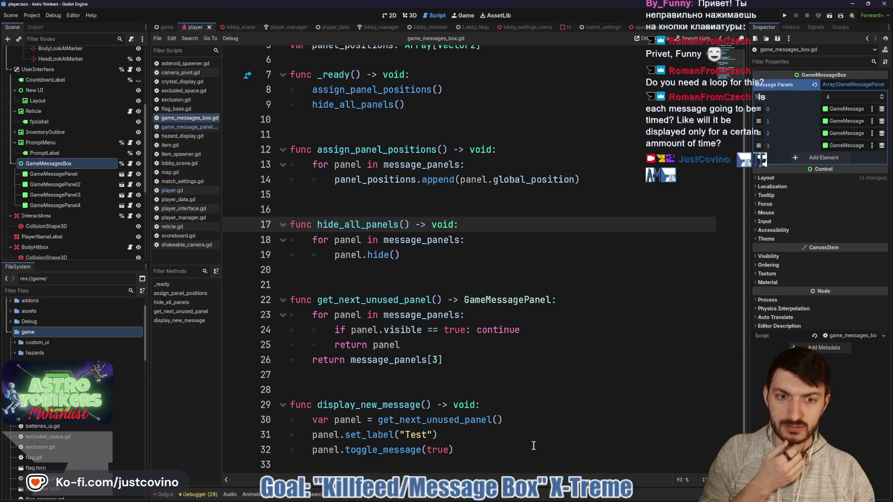
left_click_drag(536, 444, 309, 142)
left_click(429, 211)
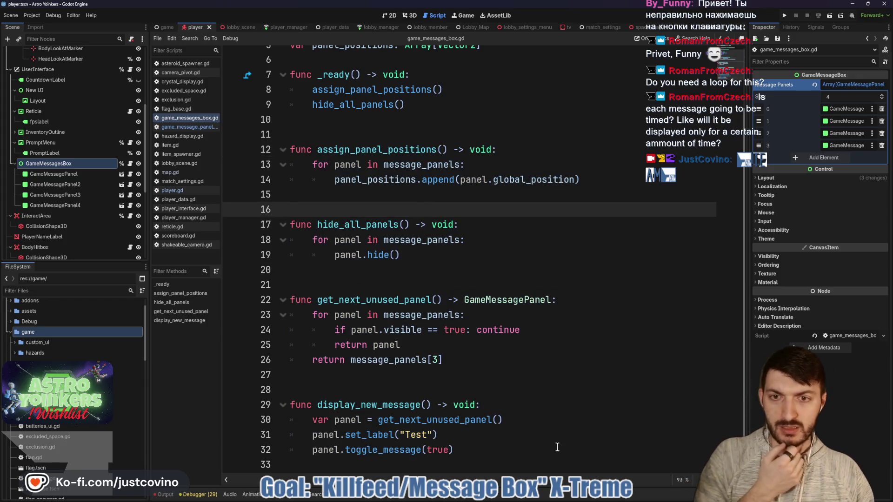
left_click_drag(571, 441, 301, 149)
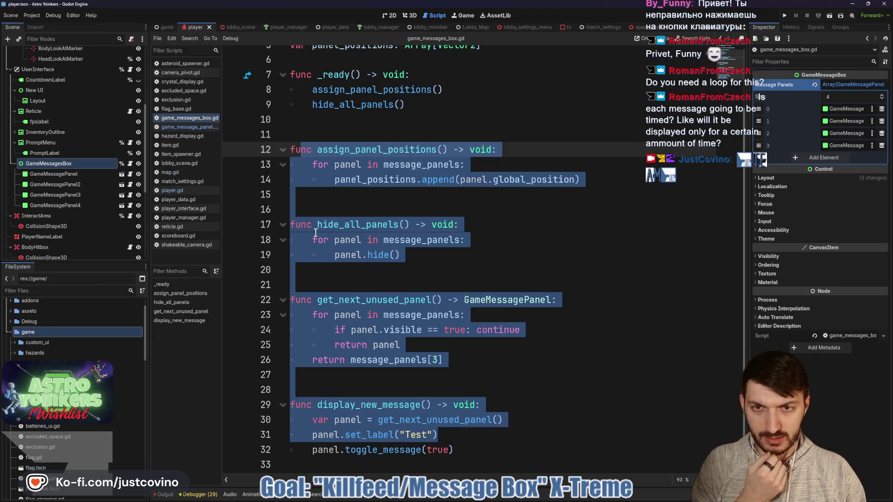
left_click(404, 255)
mouse_move(404, 254)
left_mouse_down()
mouse_move(274, 207)
mouse_move(285, 223)
mouse_move(285, 207)
left_mouse_up()
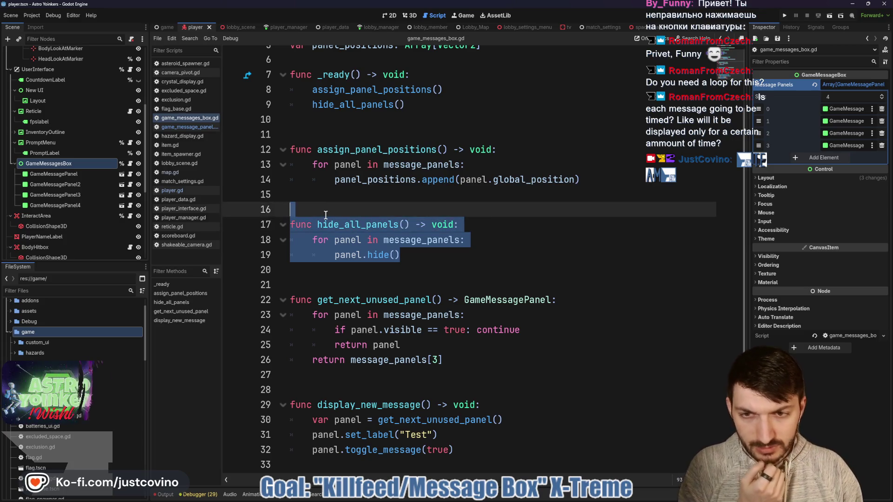
left_click(402, 260)
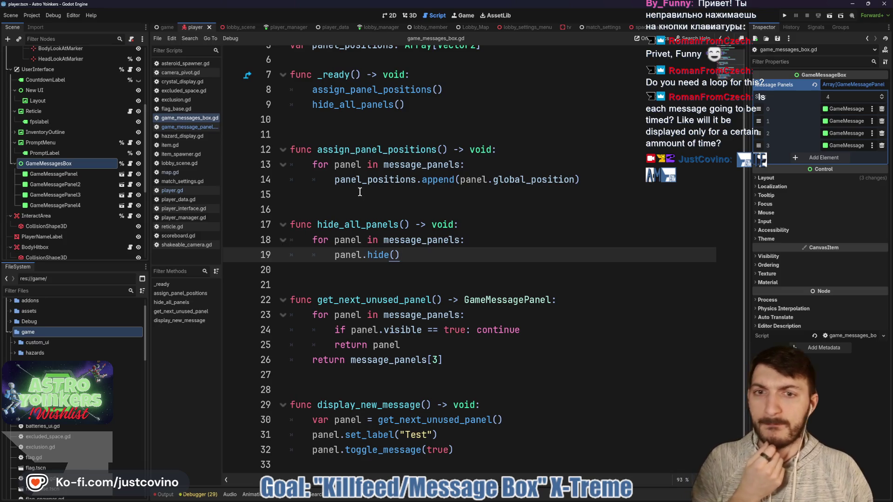
left_click_drag(360, 192, 275, 130)
left_click_drag(400, 255, 257, 204)
mouse_move(493, 349)
left_mouse_down()
mouse_move(279, 299)
mouse_move(261, 285)
left_mouse_up()
left_click(401, 279)
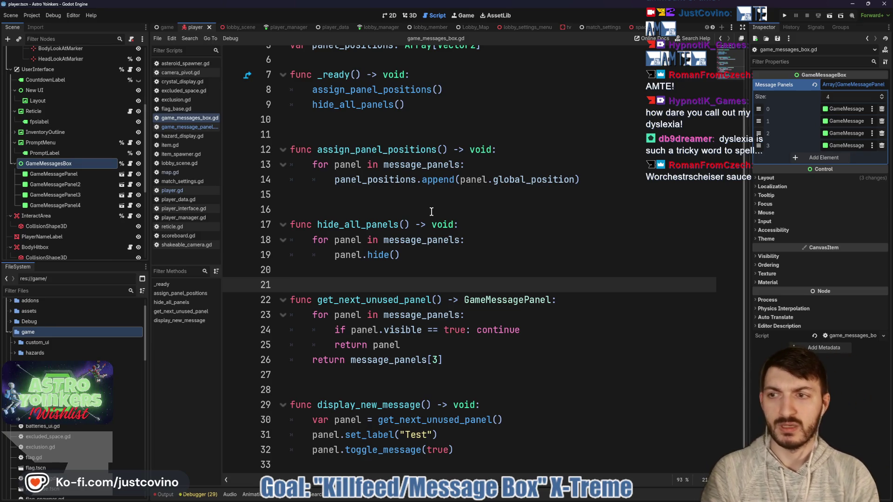
Step: Open the Change Type dialog from GameMessagesBox's context menu in the Scene dock
right_click(75, 165)
left_click(102, 223)
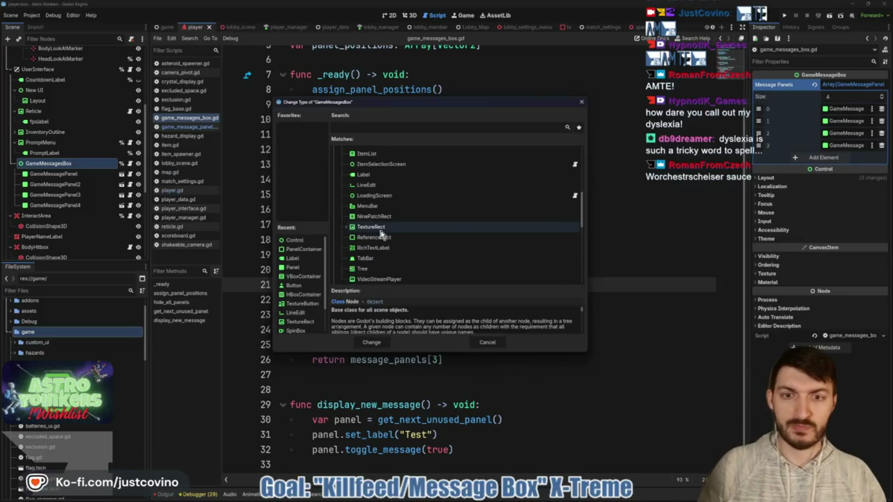
Step: Cancel the Change Type dialog and switch to the 2D view showing the four panels
scroll(367, 230, "down", 1)
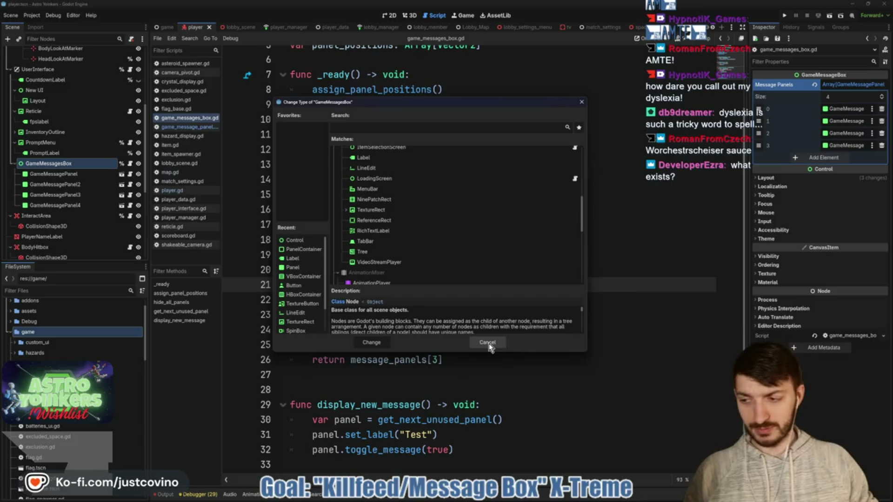
left_click(487, 342)
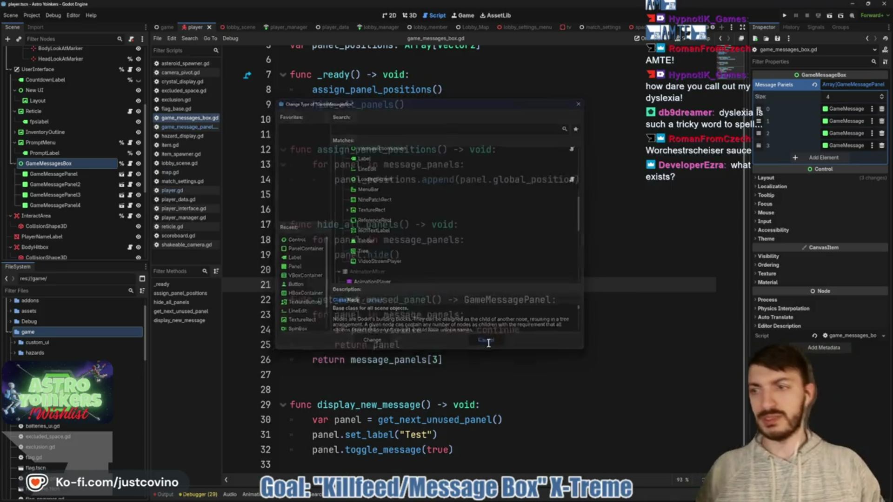
left_click(389, 15)
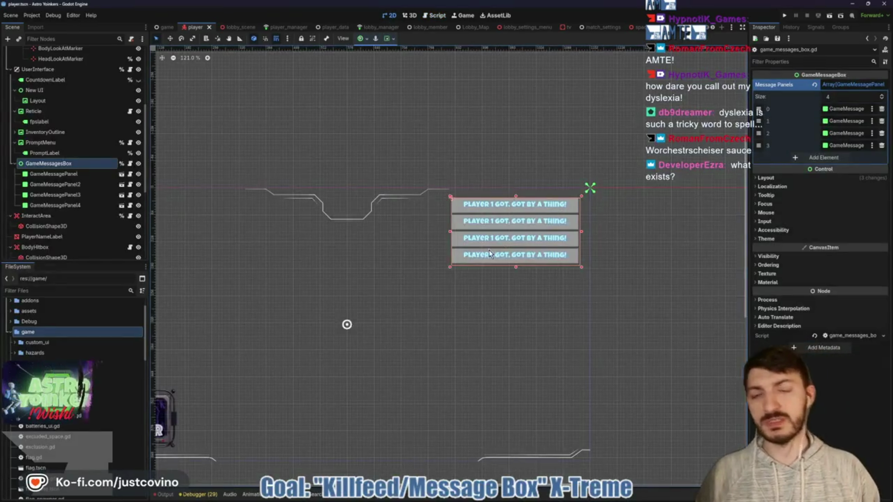
left_click(139, 205)
left_click(139, 195)
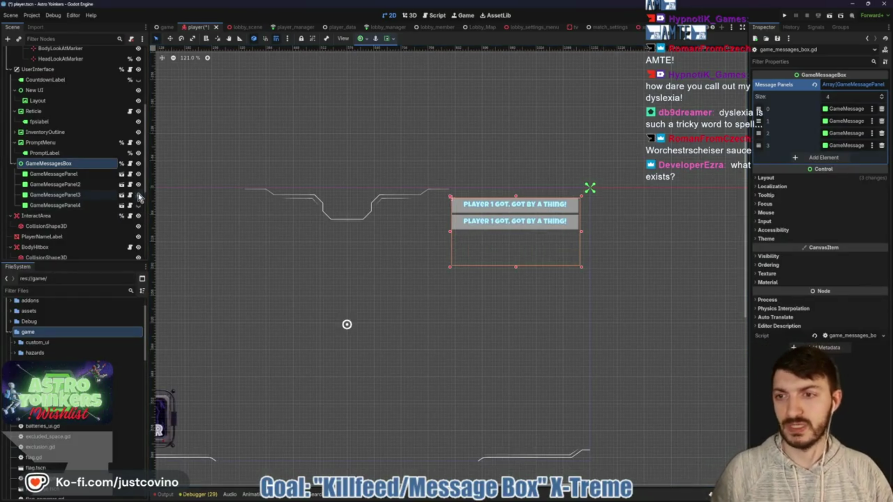
left_click(139, 184)
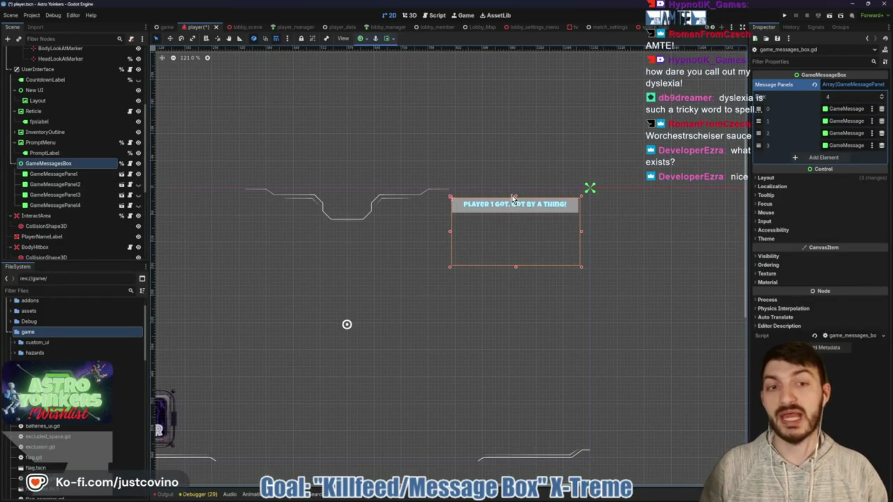
left_click(88, 175)
left_click_drag(510, 208, 512, 249)
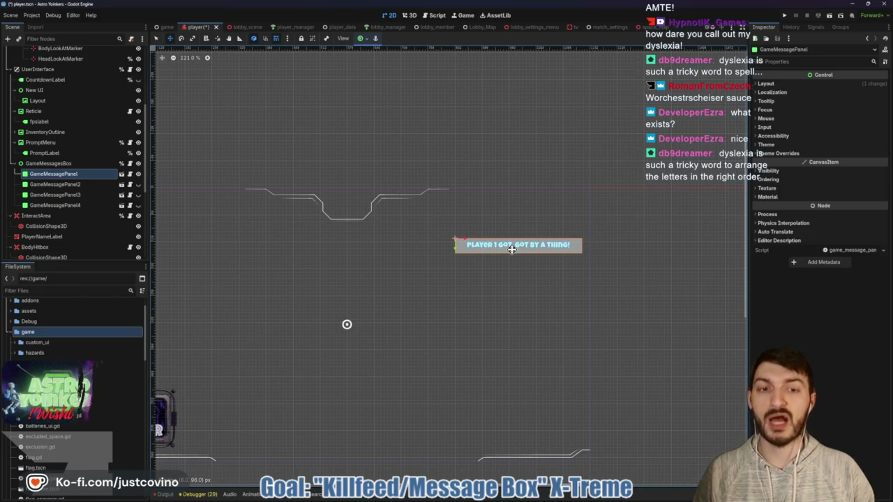
left_click_drag(512, 249, 510, 208)
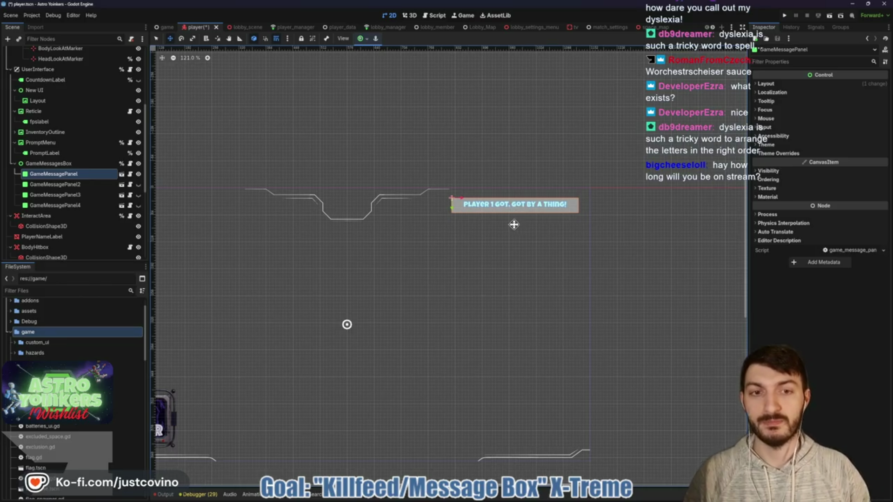
left_click(138, 184)
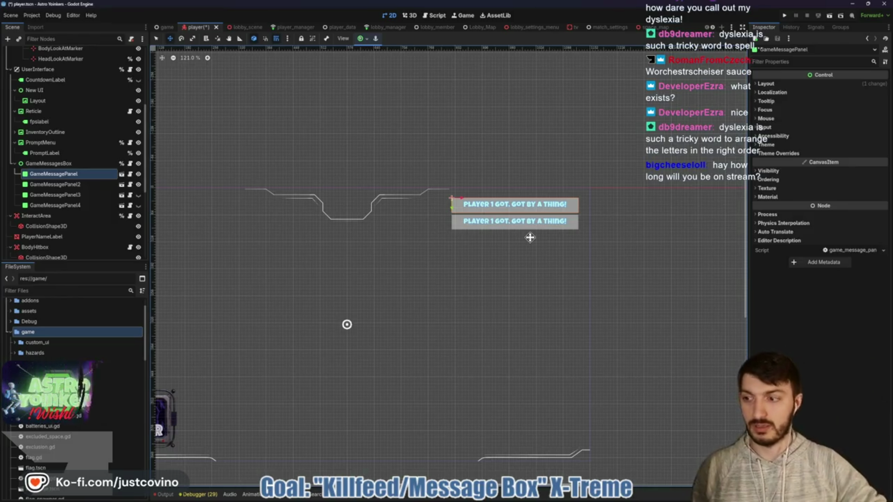
key("ctrl+s")
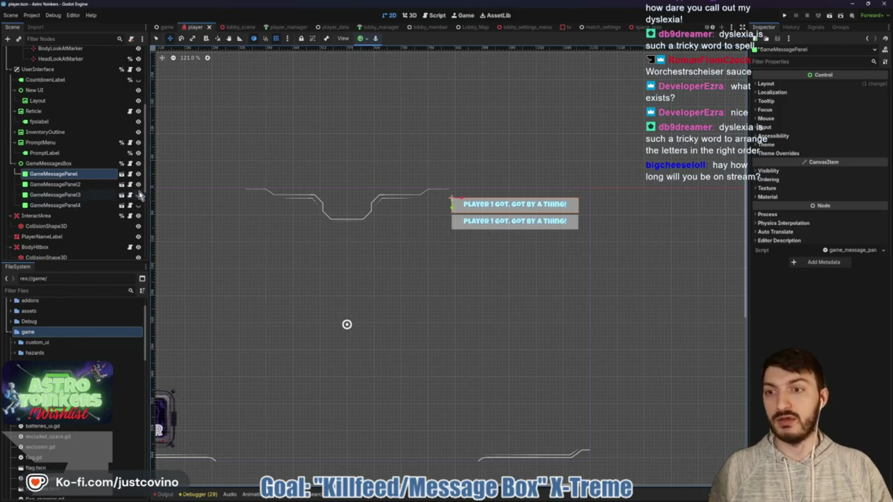
left_click(139, 195)
left_click(138, 205)
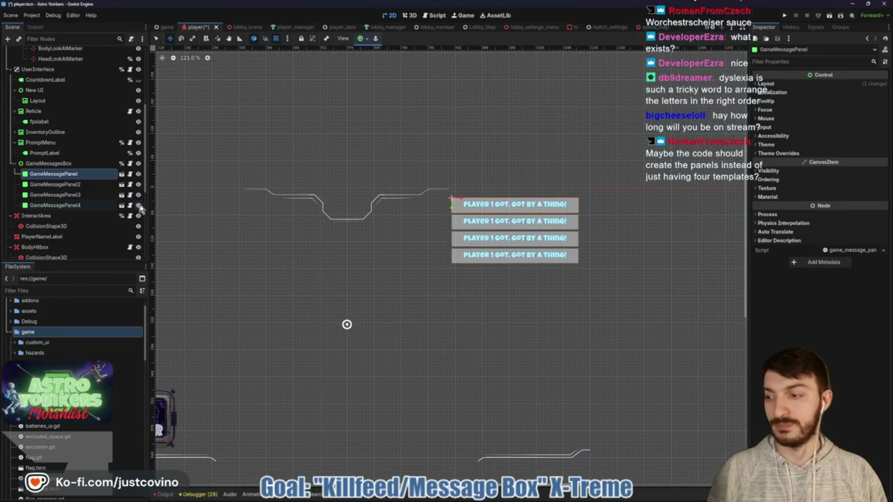
left_click(138, 175)
left_click(138, 176)
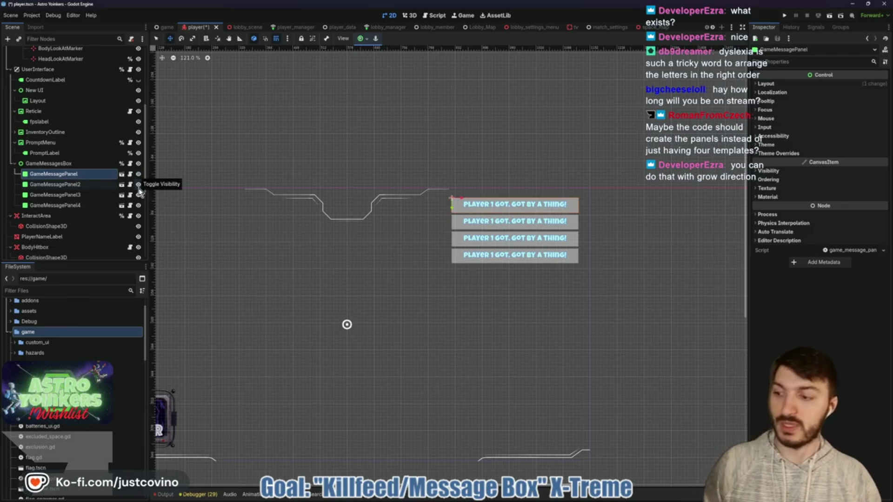
left_click(65, 166)
right_click(66, 168)
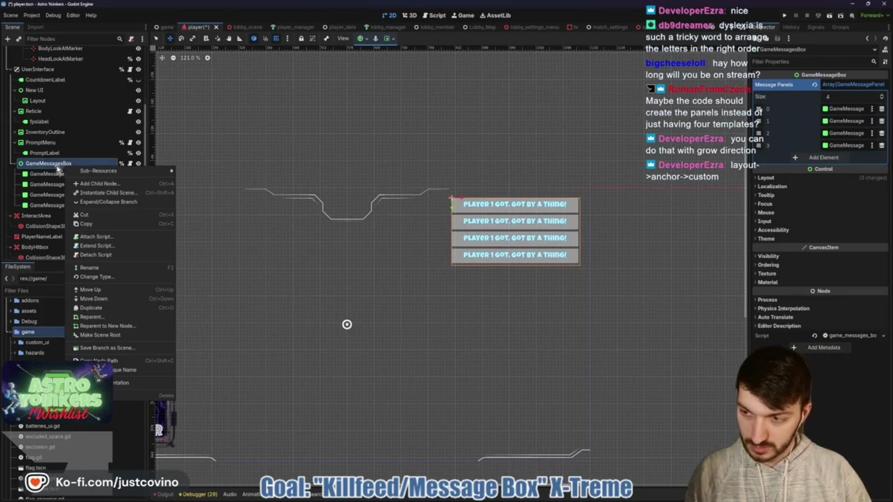
Step: Set GameMessagesBox's Anchors Preset to Custom in the Inspector's Layout section
left_click(59, 172)
left_click(48, 174)
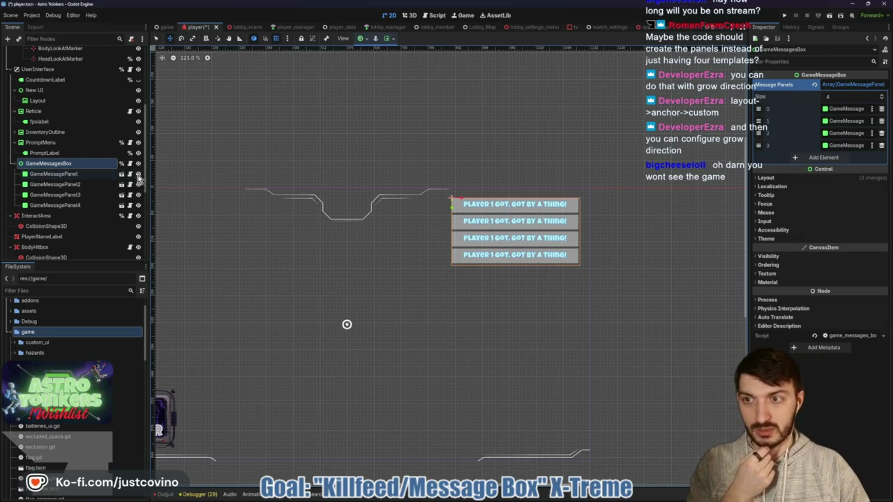
left_click(791, 178)
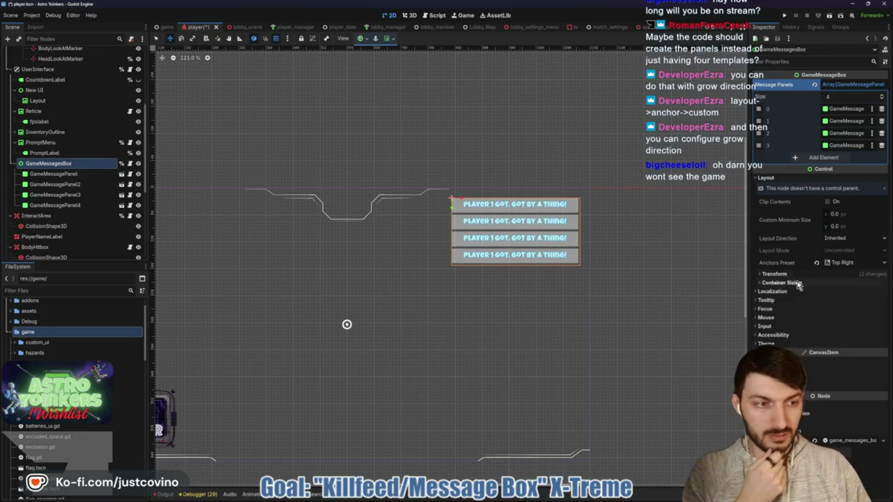
left_click(839, 264)
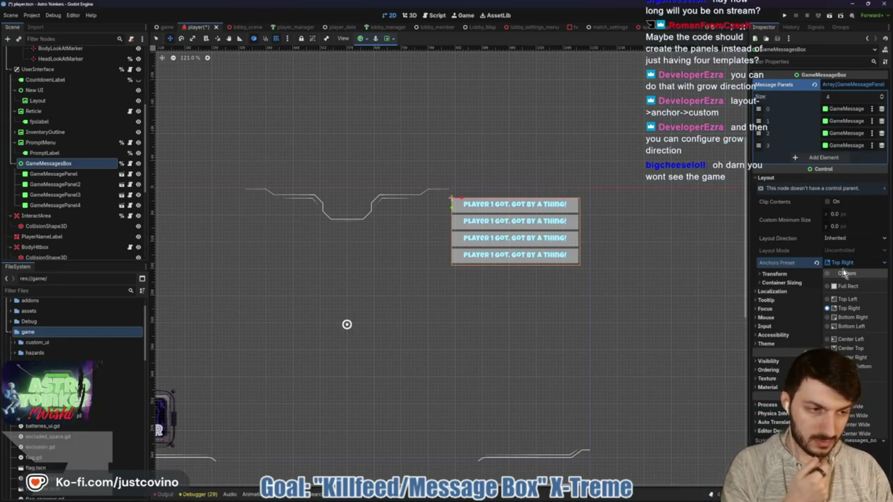
left_click(836, 265)
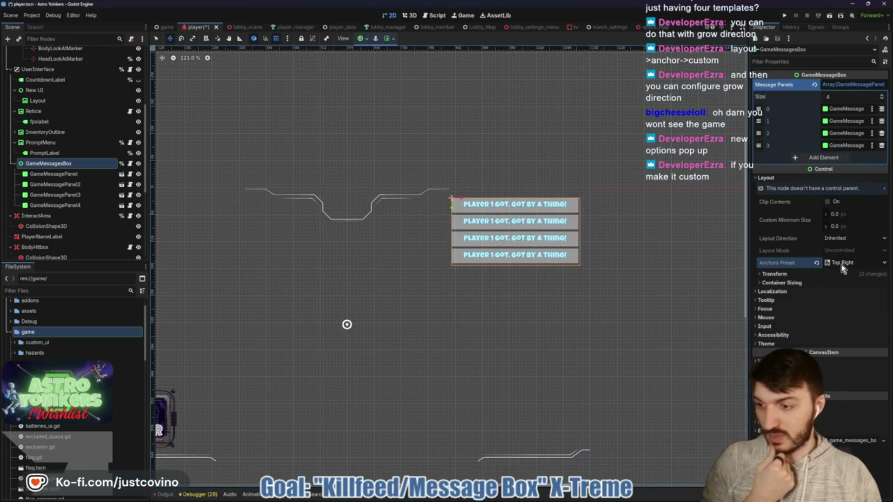
left_click(842, 264)
left_click(847, 274)
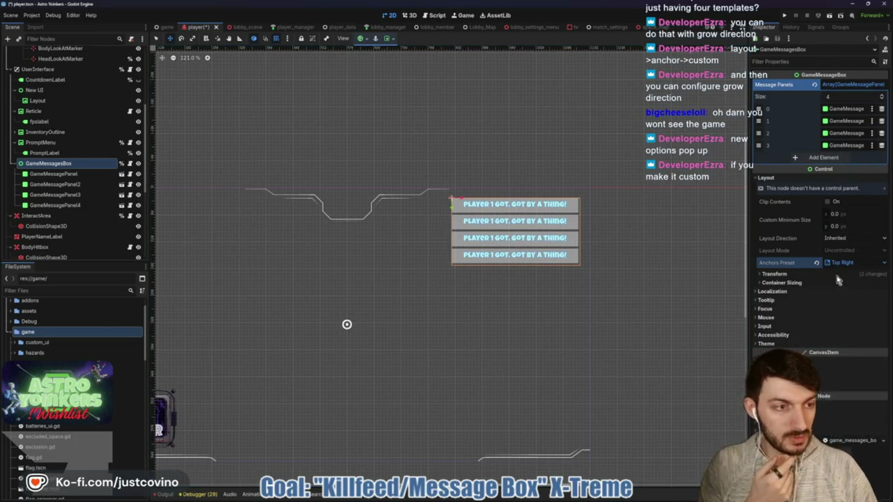
Step: Set the grow direction to Left horizontally and Bottom vertically
left_click(812, 291)
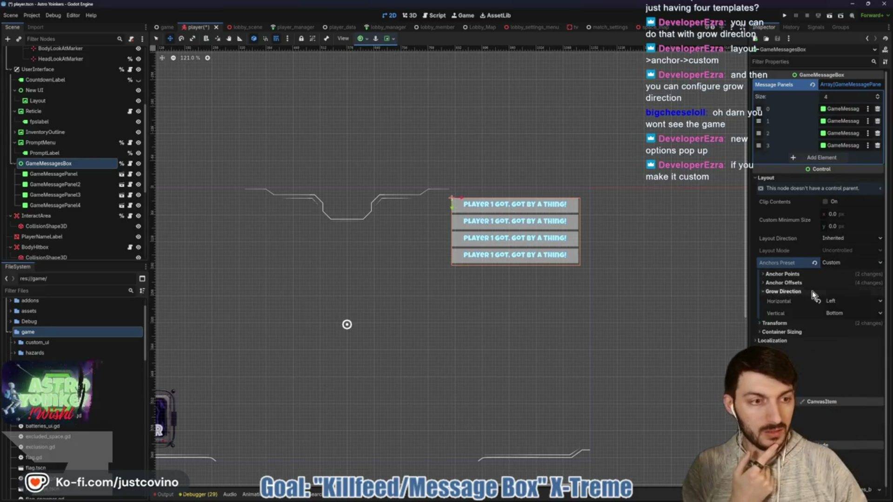
left_click(836, 301)
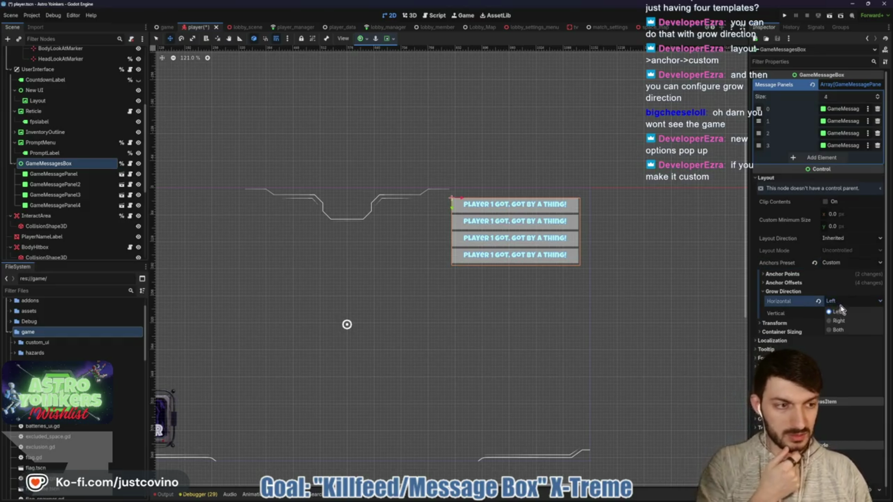
left_click(837, 311)
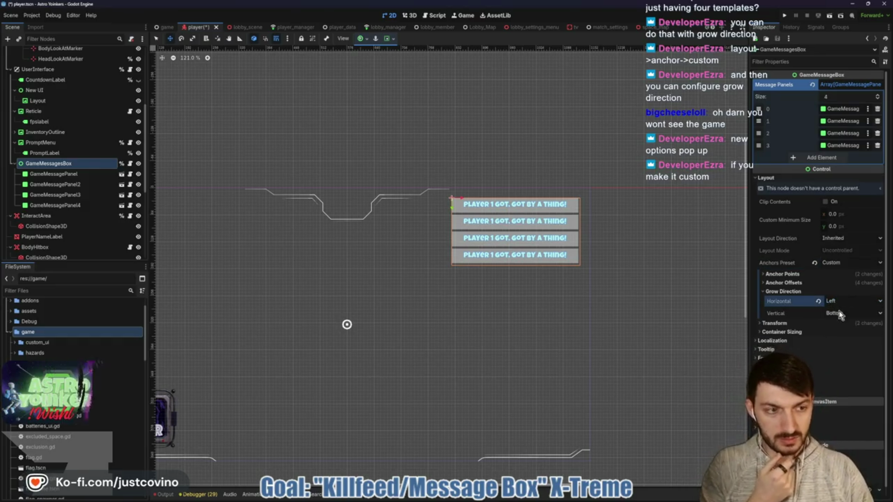
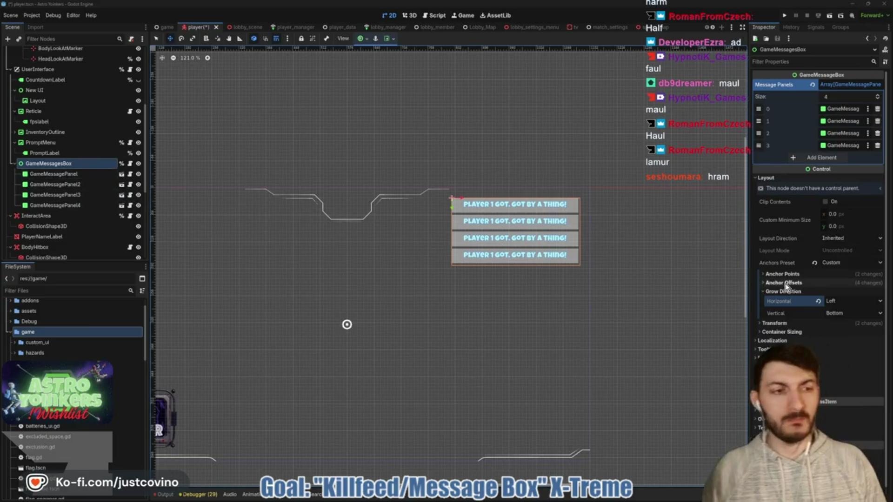
Step: Keep the message box's vertical grow direction at Bottom
left_click(842, 314)
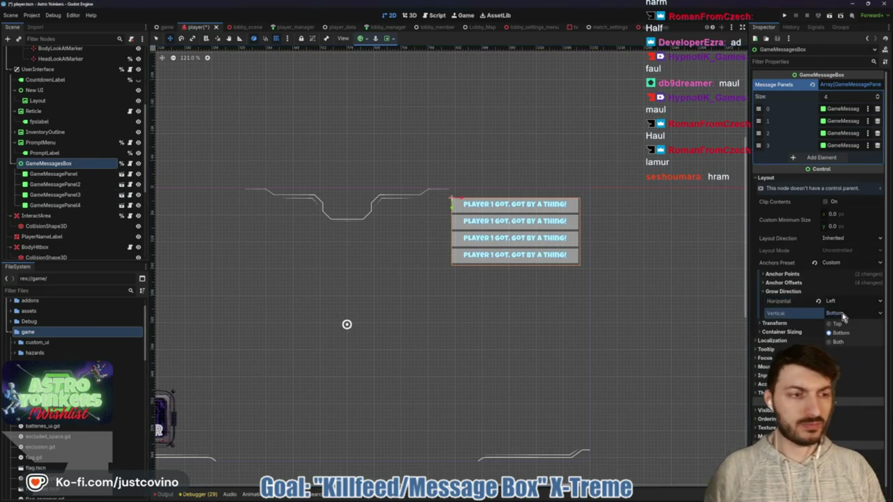
left_click(808, 324)
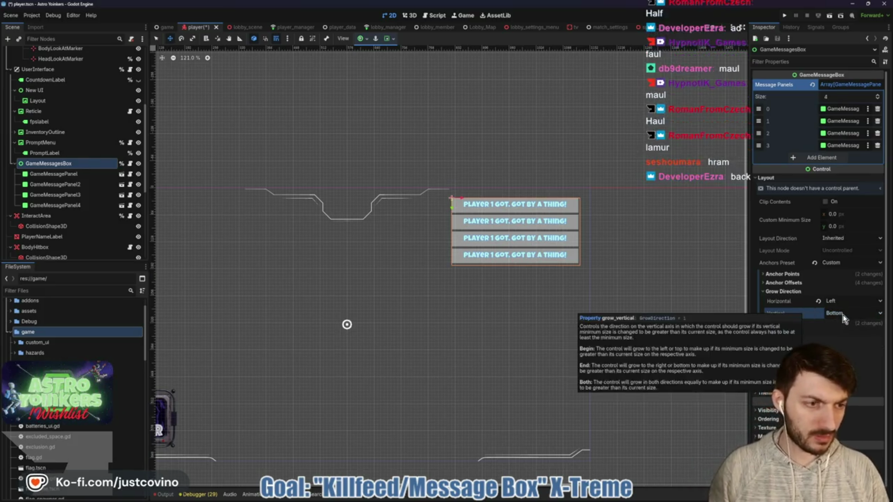
mouse_move(793, 316)
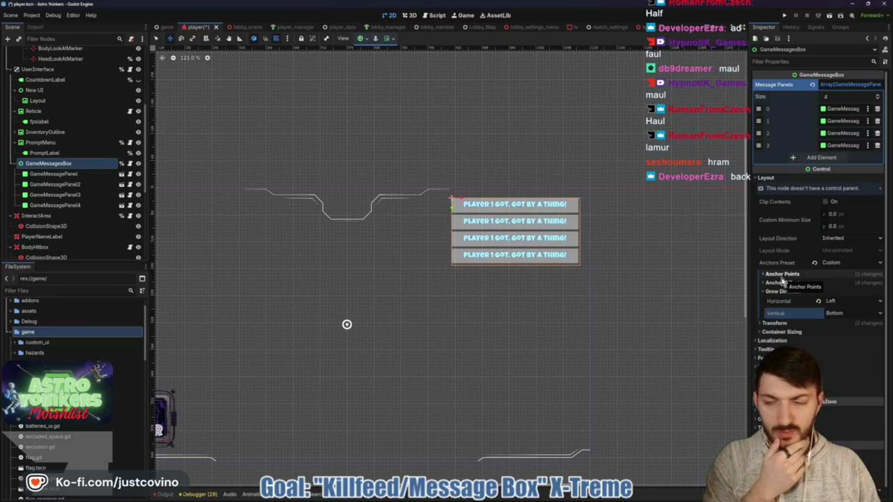
Step: Anchor GameMessagesBox top-right, nudge it left and down, save player.tscn, and select the first panel
left_click(814, 263)
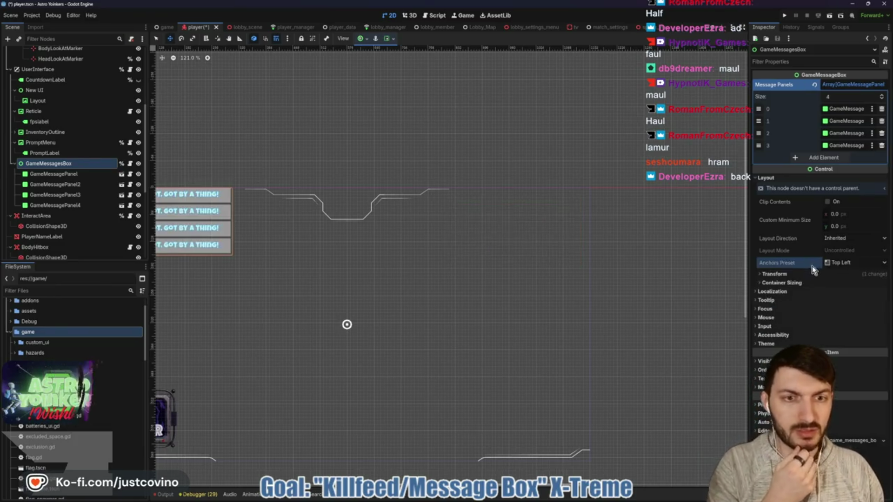
left_click(362, 38)
left_click(390, 65)
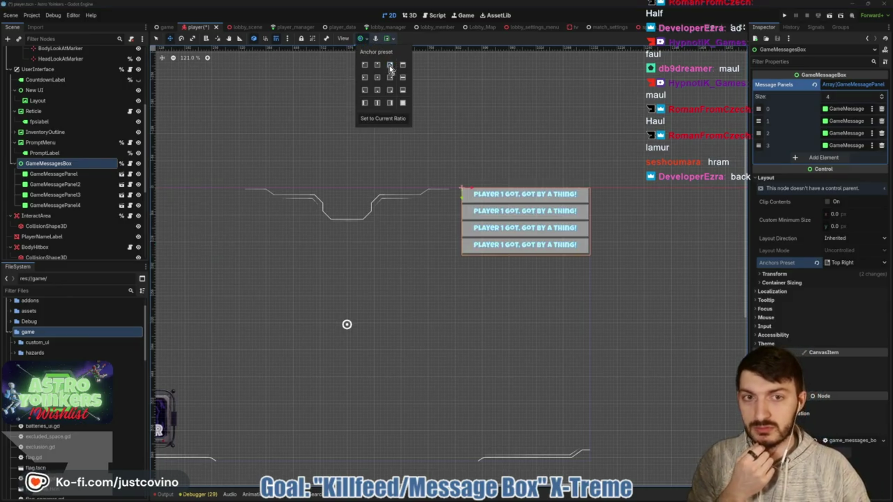
left_click(522, 218)
left_click_drag(517, 219, 498, 233)
key("ctrl+s")
key("q")
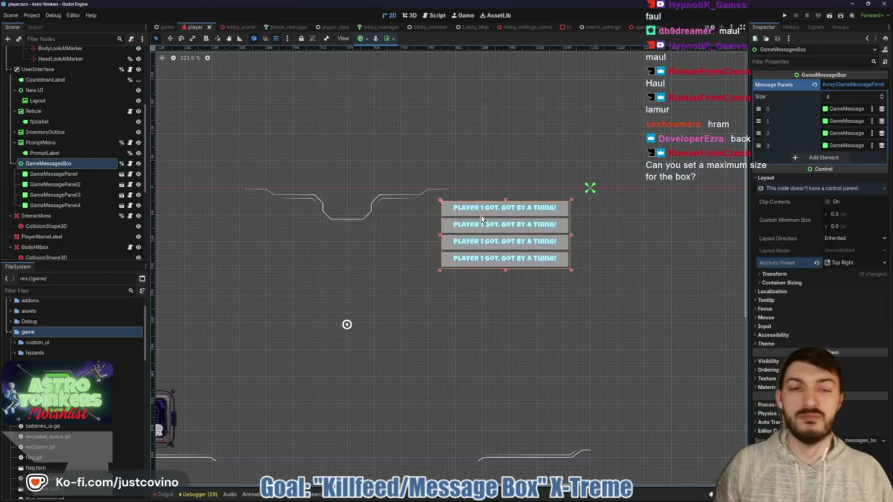
left_click(74, 174)
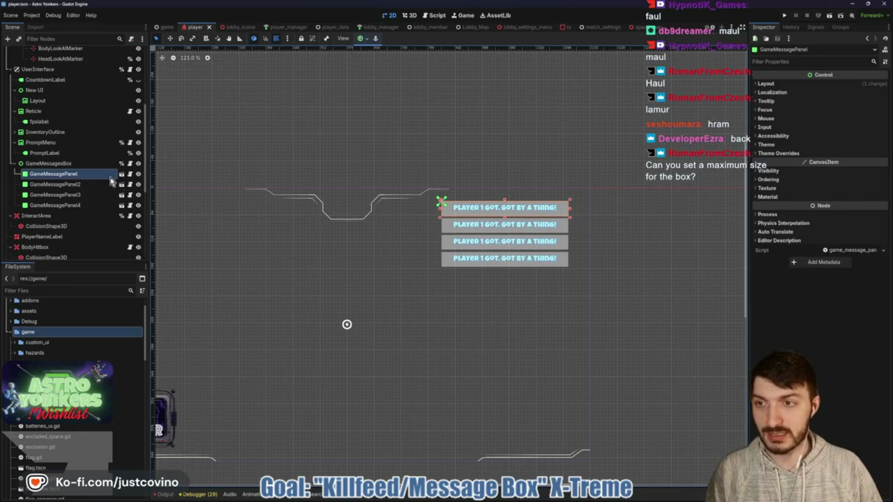
Step: Hide GameMessagePanel2, GameMessagePanel3 and GameMessagePanel4
left_click(138, 184)
left_click(138, 195)
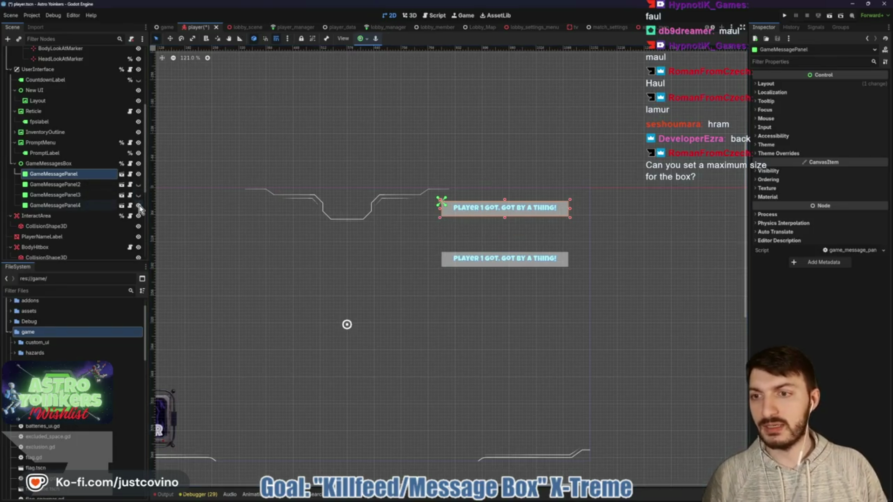
left_click(138, 206)
Step: Try moving the first panel further down, then cancel and select GameMessagesBox
key("w")
mouse_move(501, 210)
left_mouse_down()
mouse_move(500, 283)
mouse_move(501, 219)
left_mouse_up()
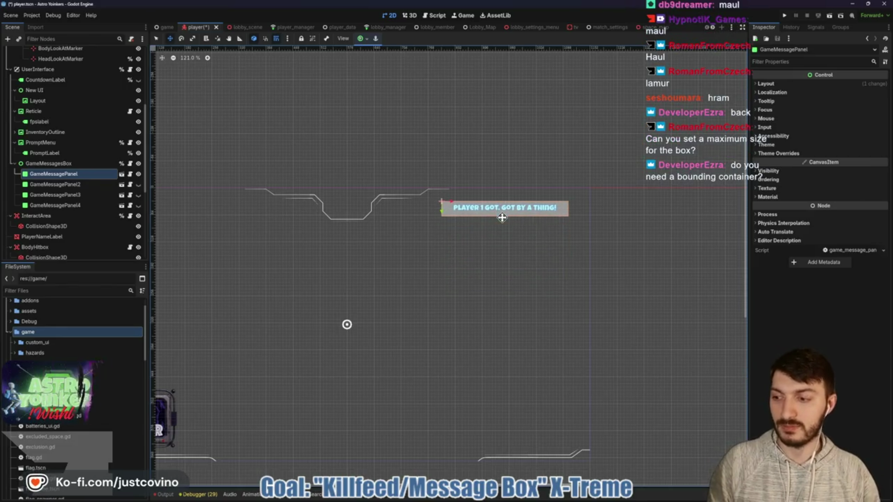
key("q")
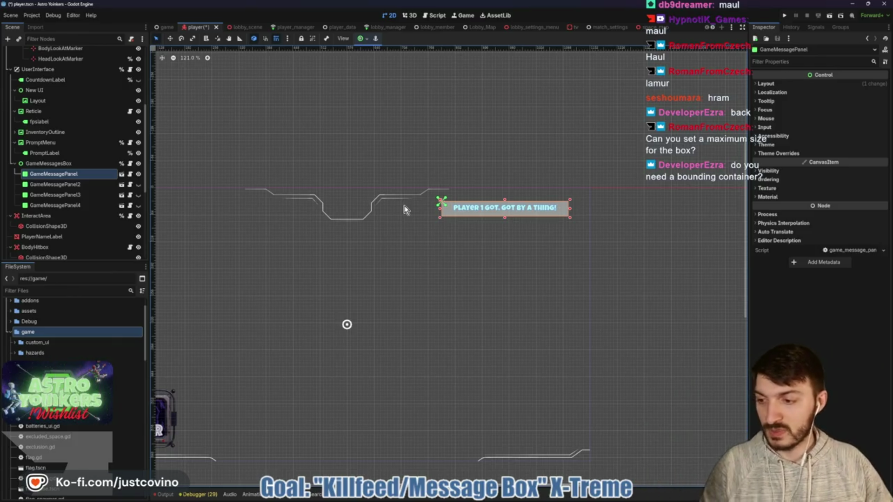
left_click(65, 165)
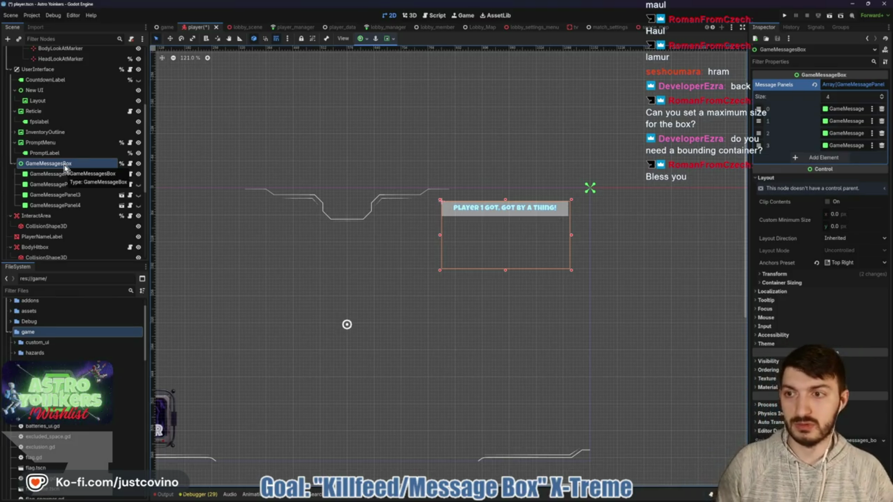
Step: Bring up GameMessagesBox's node context menu, after briefly checking the to-do board in the browser
right_click(65, 167)
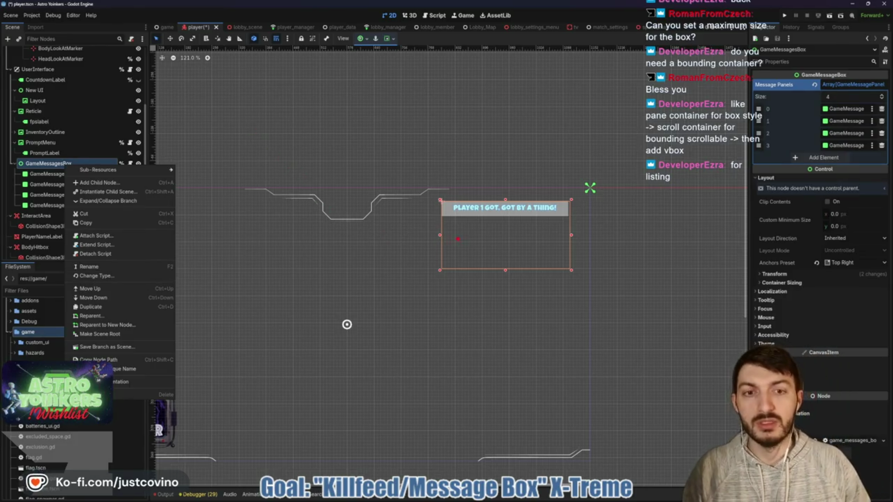
mouse_move(429, 256)
left_mouse_down()
mouse_move(439, 221)
mouse_move(370, 257)
mouse_move(422, 274)
left_mouse_up()
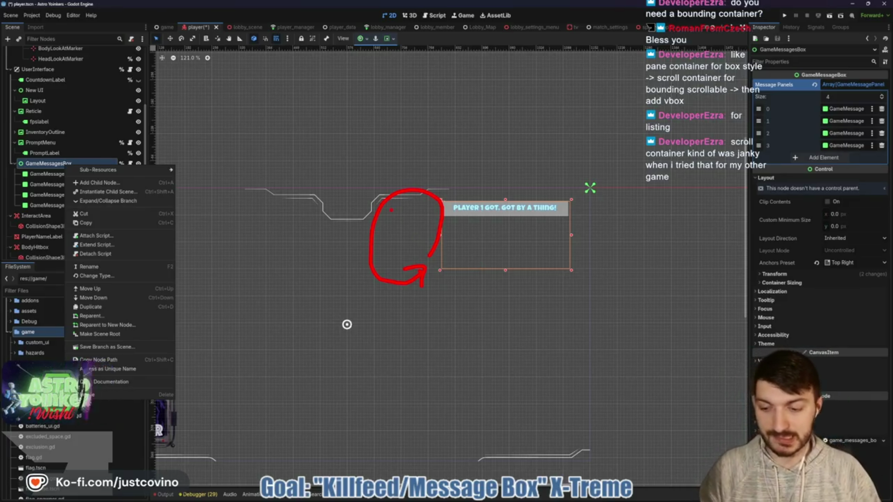
left_click(125, 165)
right_click(87, 167)
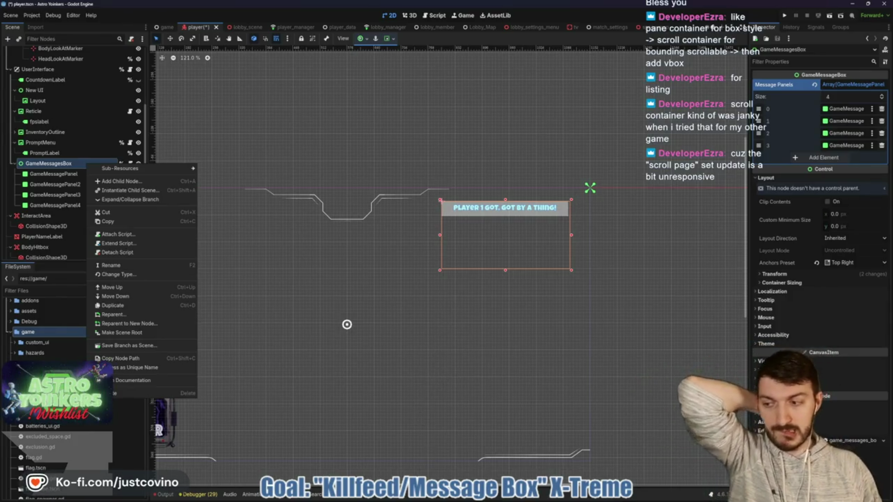
key("alt+Tab")
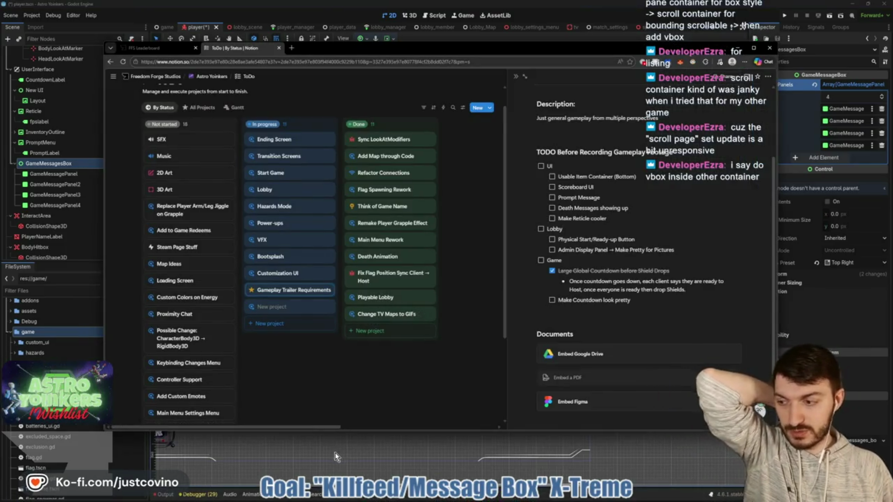
key("alt+Tab")
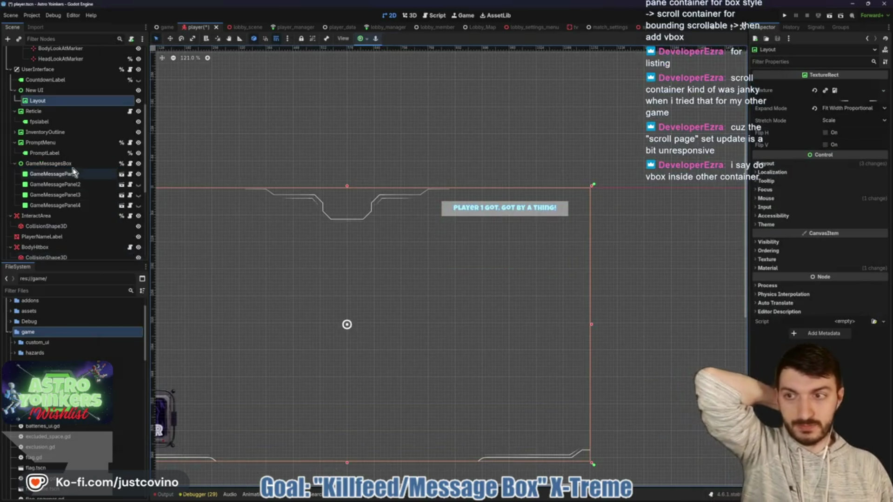
right_click(68, 168)
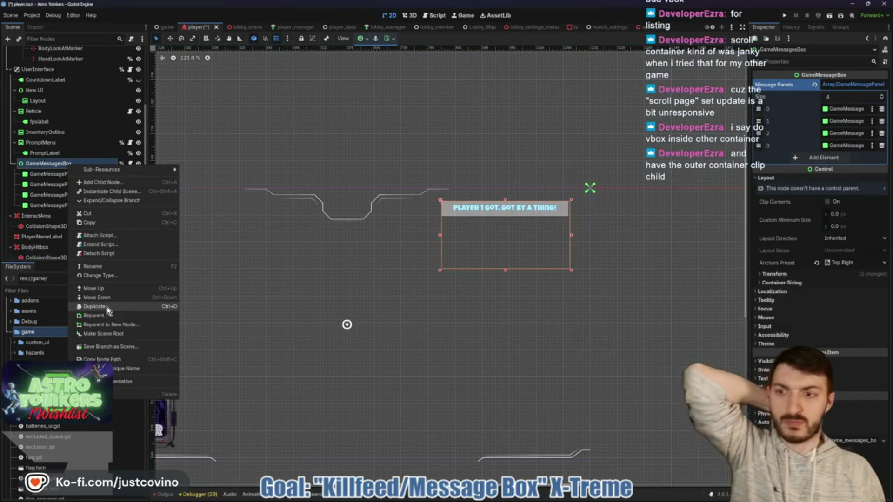
Step: Change GameMessagesBox's node type to VBoxContainer
left_click(99, 279)
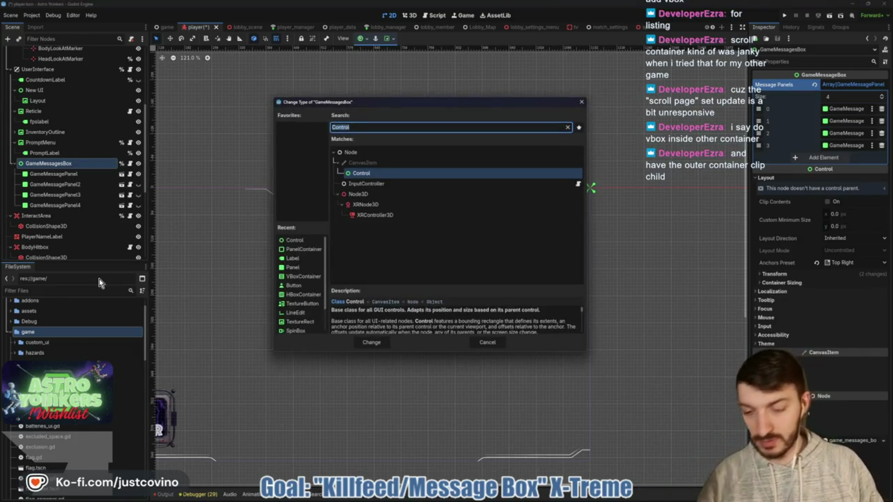
type("vbox")
key("Return")
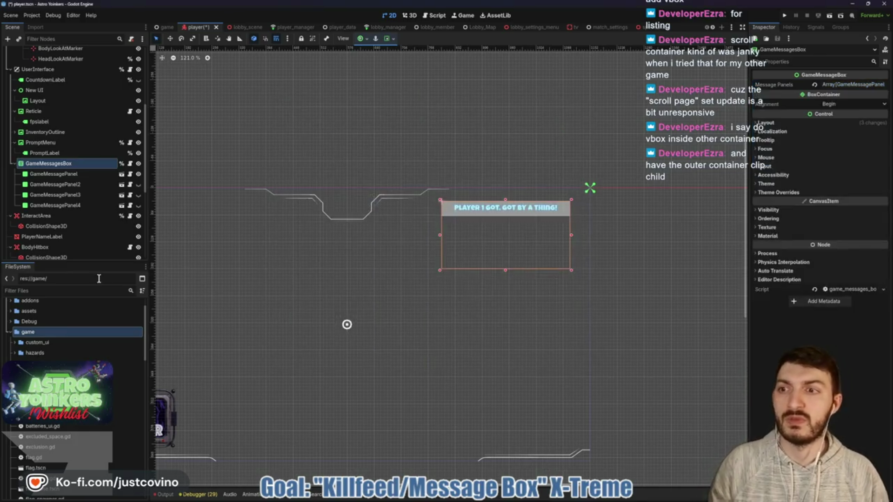
Step: Toggle the message panels' visibility, leaving all four shown, and open the GameMessagesBox script
left_click(138, 184)
left_click(138, 195)
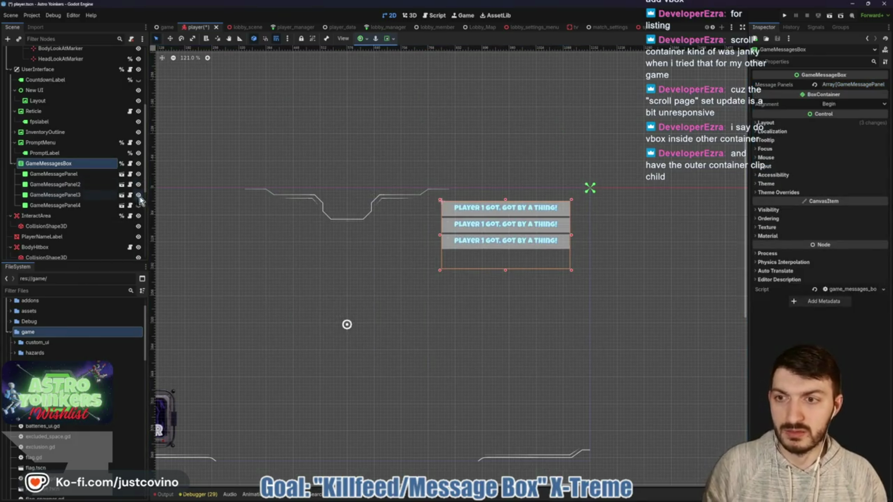
left_click(138, 205)
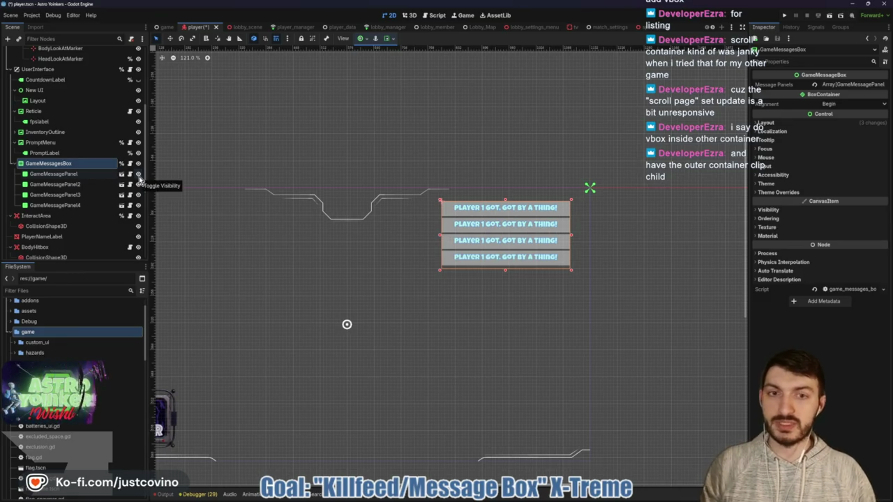
left_click(138, 175)
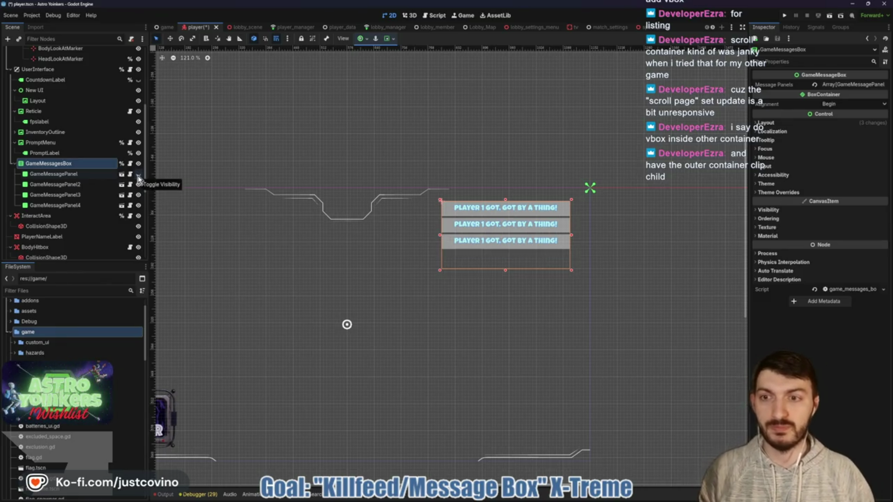
left_click(138, 175)
left_click(139, 175)
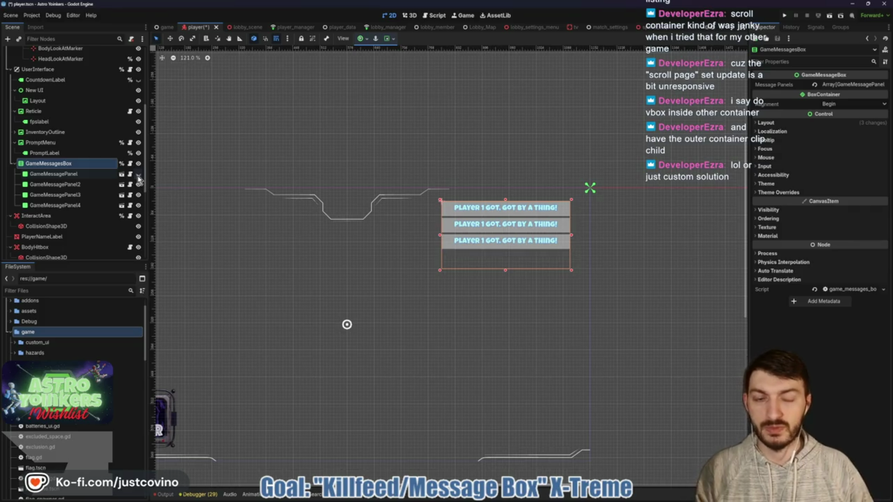
left_click(138, 175)
left_click(139, 206)
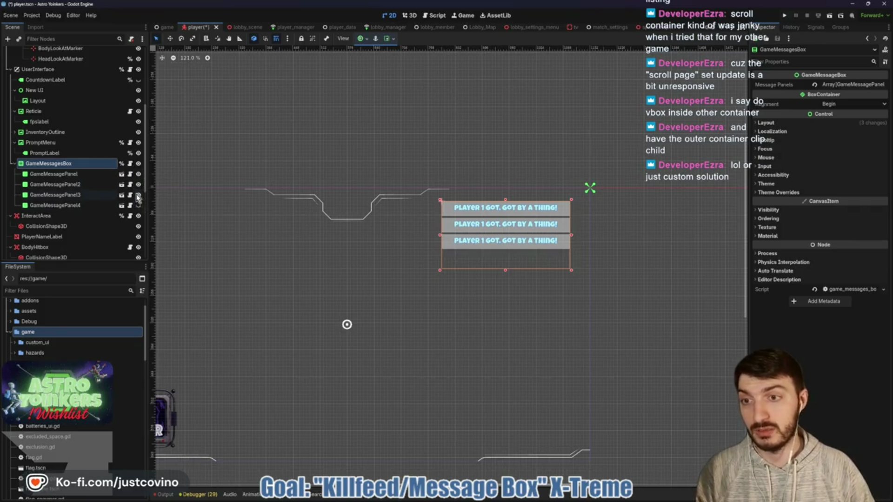
left_click(139, 195)
left_click(138, 184)
left_click(139, 185)
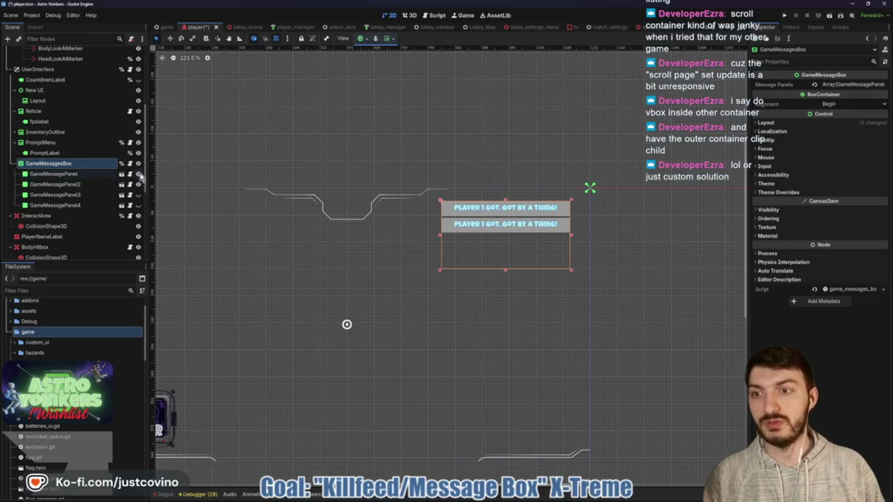
left_click(138, 174)
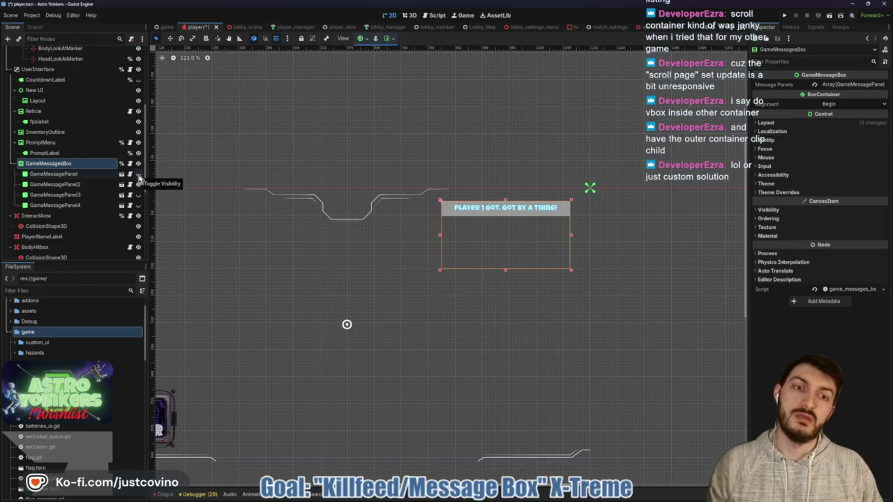
left_click(138, 175)
left_click(139, 195)
left_click(138, 205)
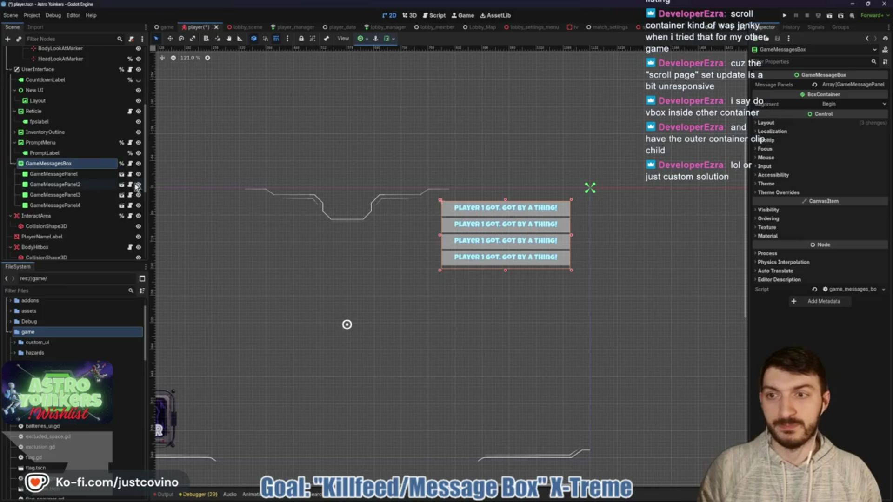
left_click(130, 163)
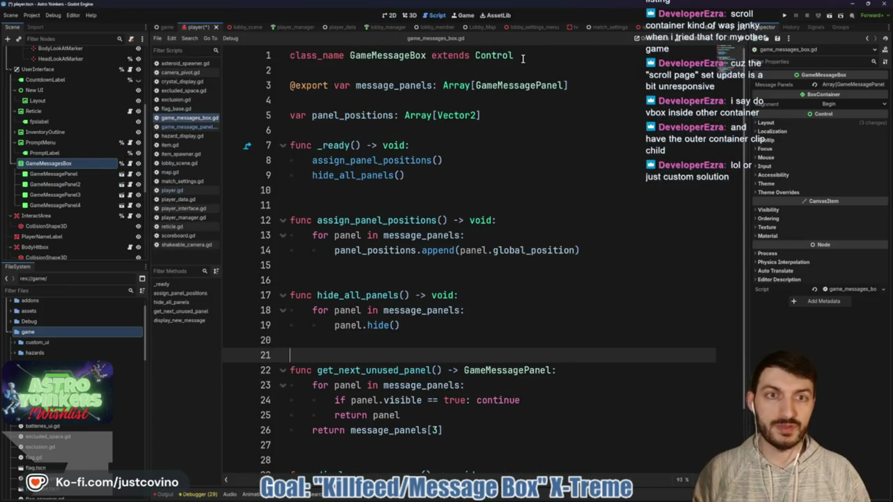
Step: Make the script extend VBoxContainer instead of Control and save it
left_click_drag(523, 61, 478, 55)
type("VBox")
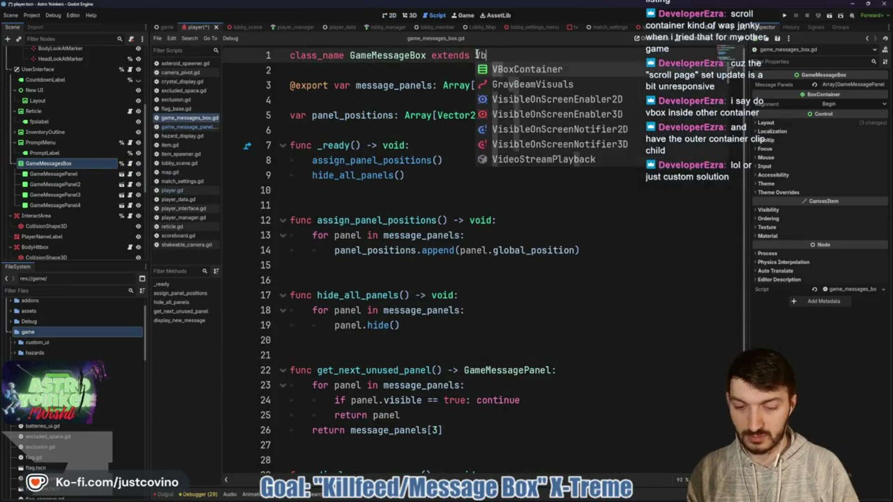
key("Return")
left_click(506, 100)
key("ctrl+s")
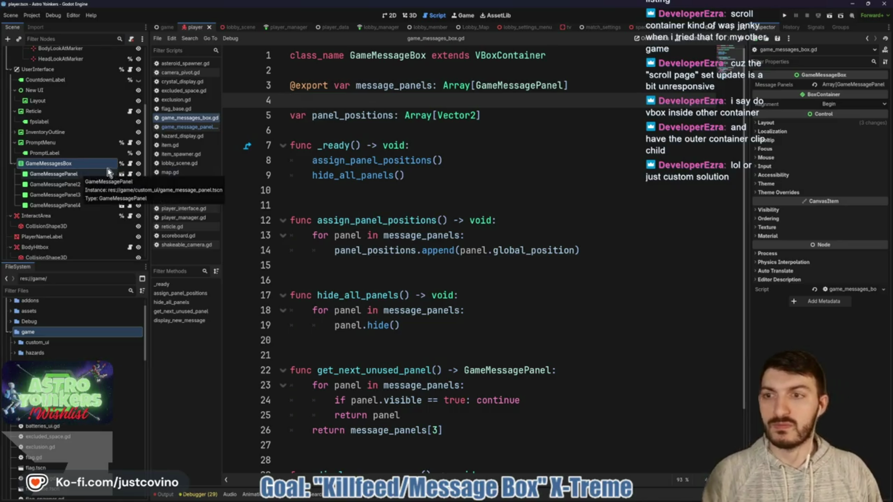
Step: Delete assign_panel_positions, the panel_positions variable, its call in _ready, and leftover blank lines
left_click(378, 204)
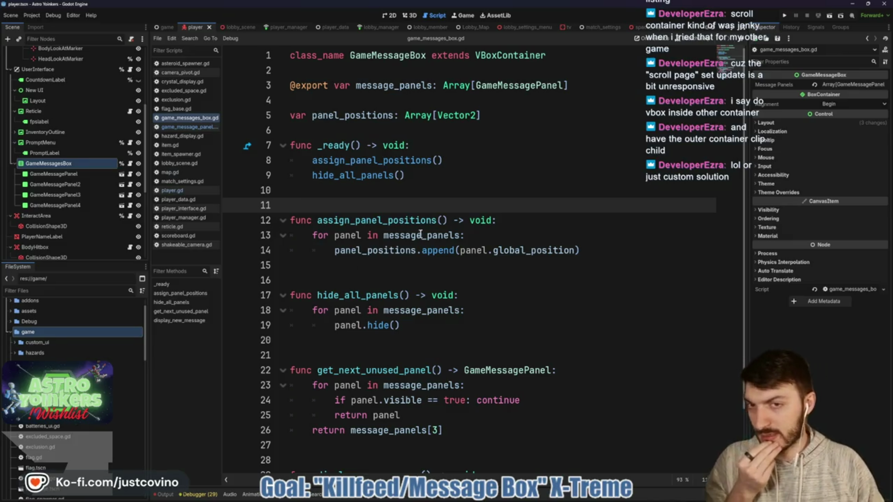
left_click_drag(605, 250, 255, 223)
key("Delete")
left_click_drag(507, 117, 259, 121)
key("Delete")
left_click_drag(459, 160, 255, 158)
key("Delete")
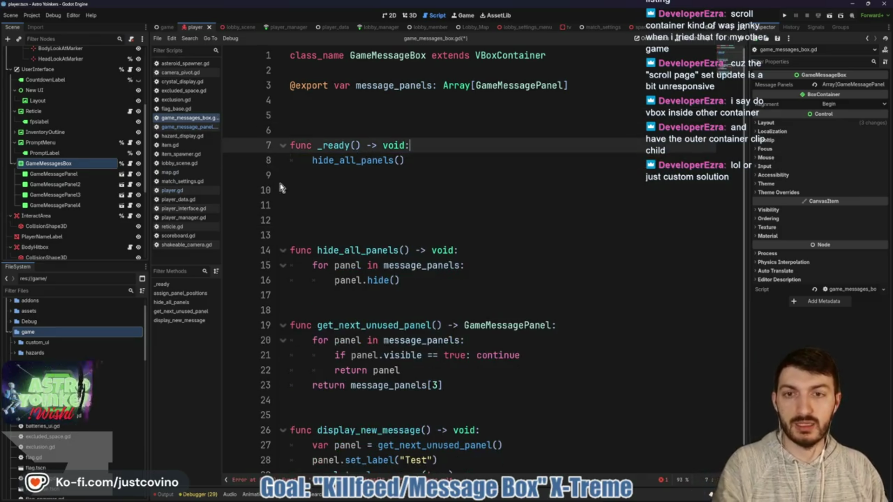
left_click_drag(352, 212, 327, 191)
key("Delete")
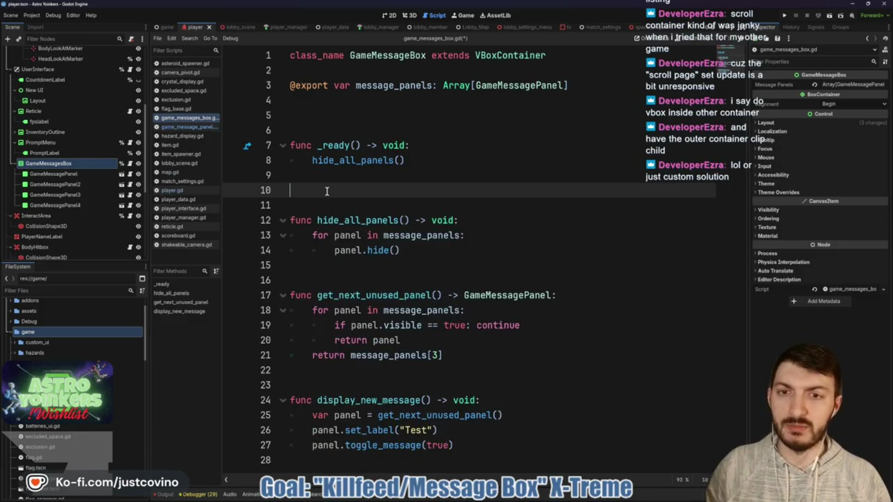
Step: Rename the first message panel node to GameMessagePanel1
left_click_drag(573, 85, 290, 85)
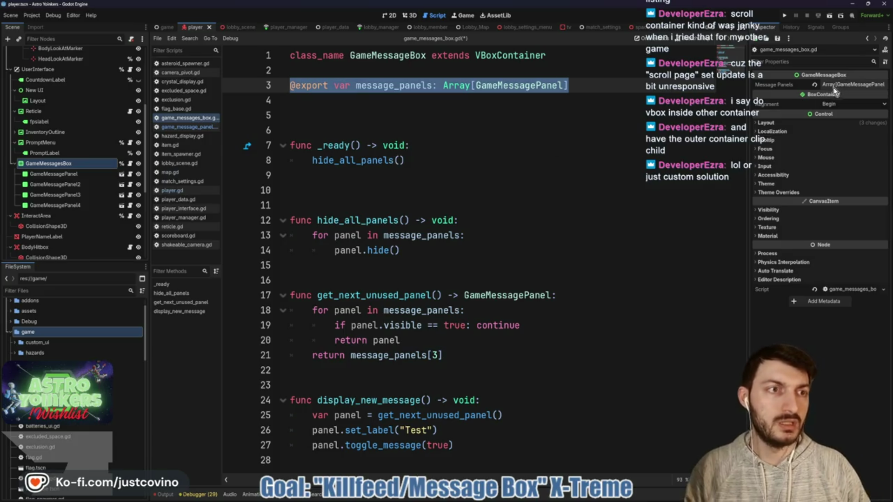
double_click(83, 174)
type("1")
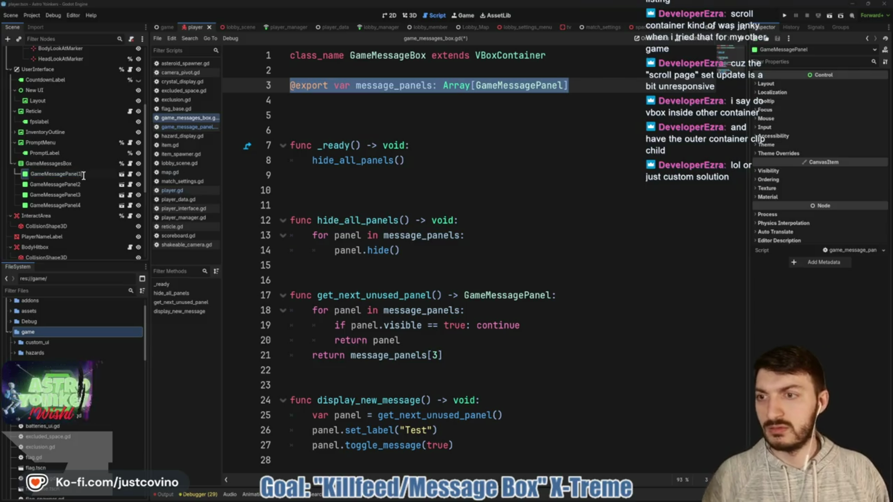
key("Return")
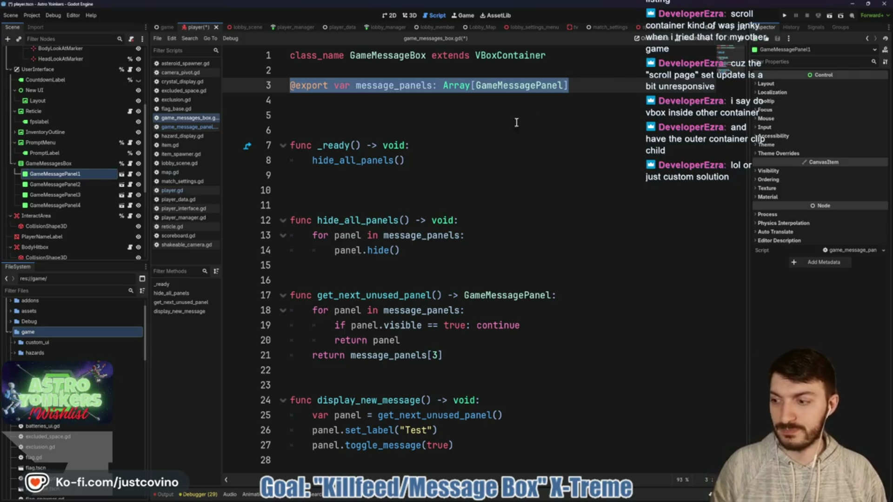
left_click(581, 86)
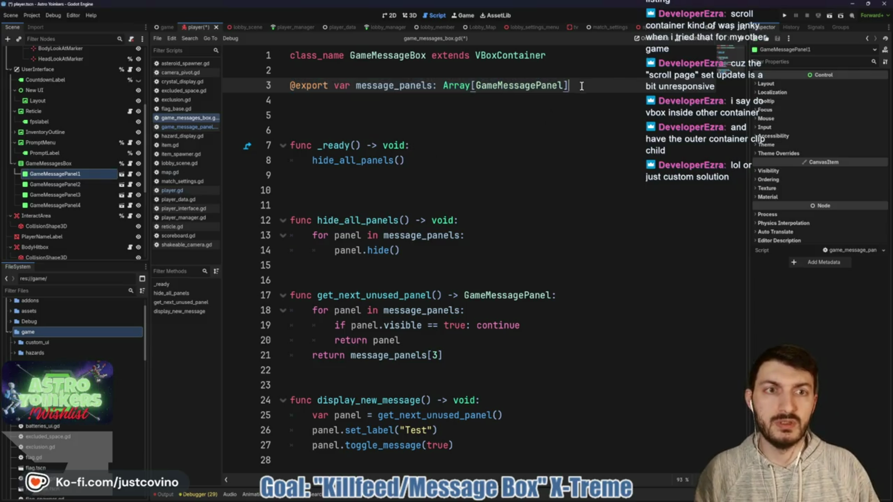
double_click(327, 87)
type("ready")
left_click(311, 99)
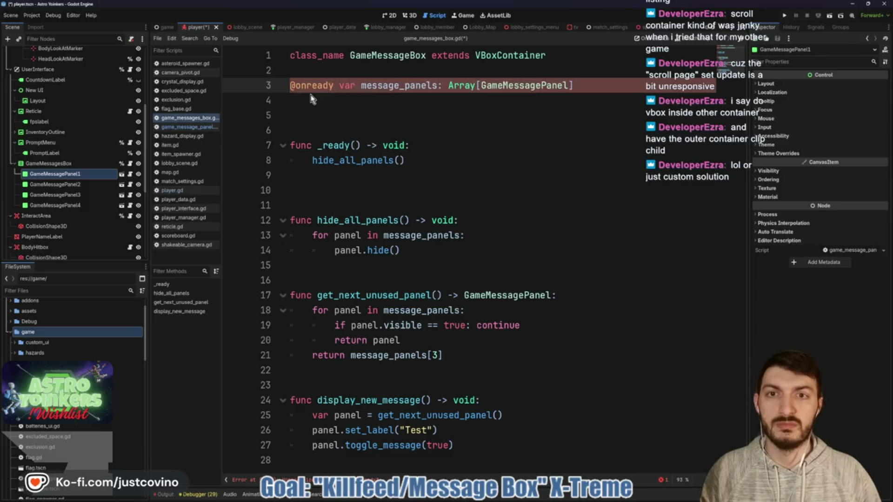
type("= []")
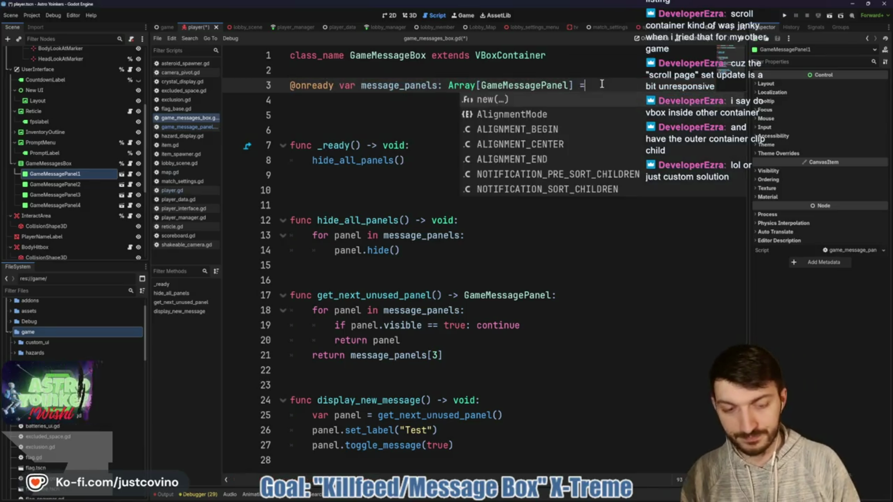
key("Return")
key("Return")
key("Return")
key("Up")
key("Up")
Step: Fill the array with $GameMessagePanel1 through $GameMessagePanel4, one per line
left_click(55, 205, "shift")
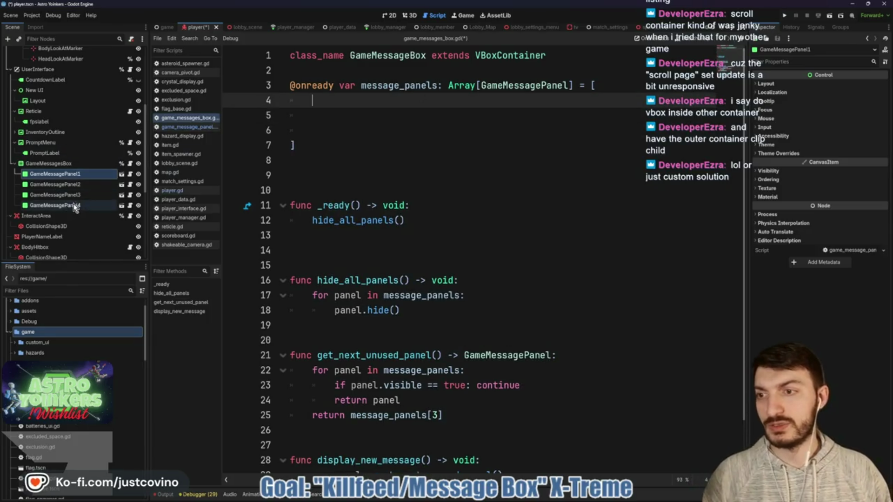
left_click_drag(55, 205, 321, 108)
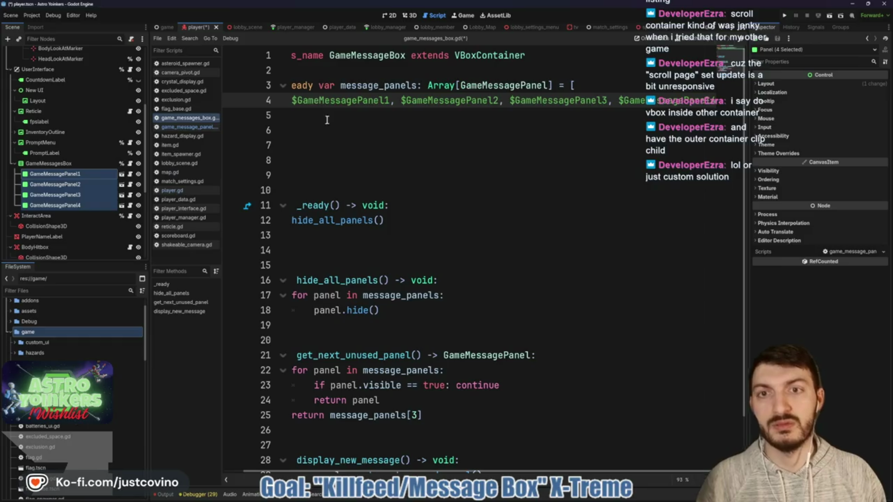
left_click(403, 101)
key("Return")
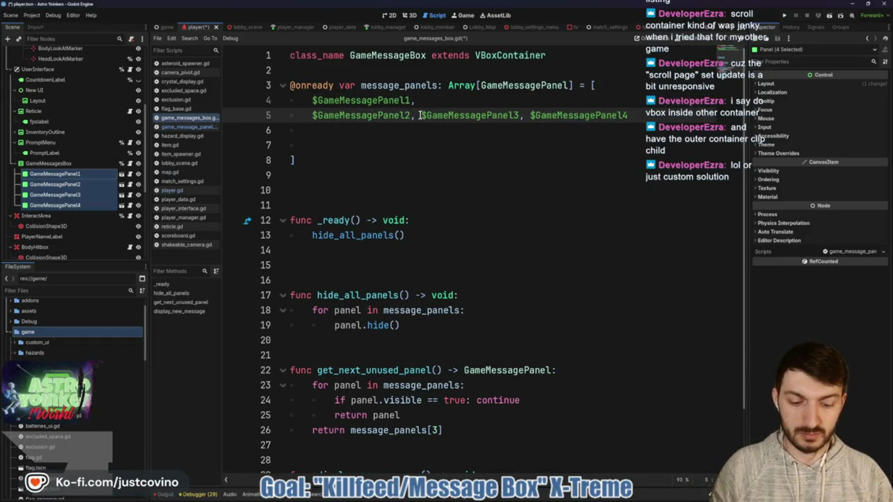
left_click(420, 115)
key("Return")
left_click(421, 131)
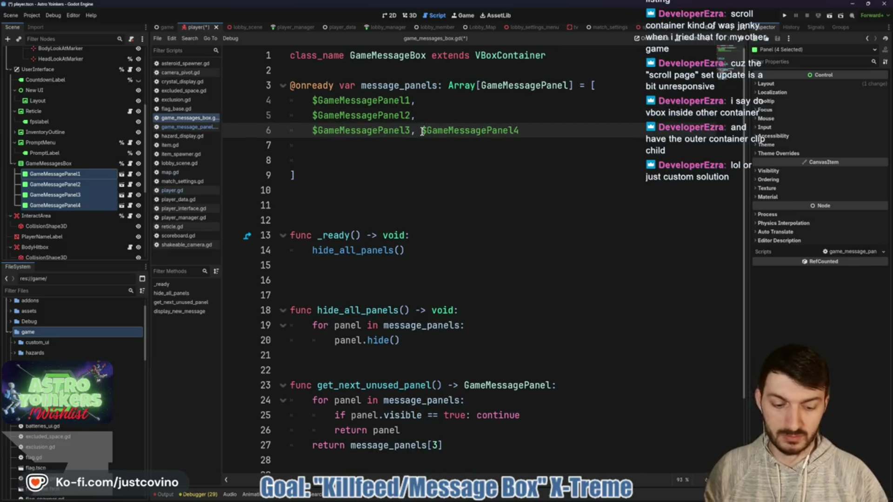
key("Return")
left_click_drag(346, 173, 265, 166)
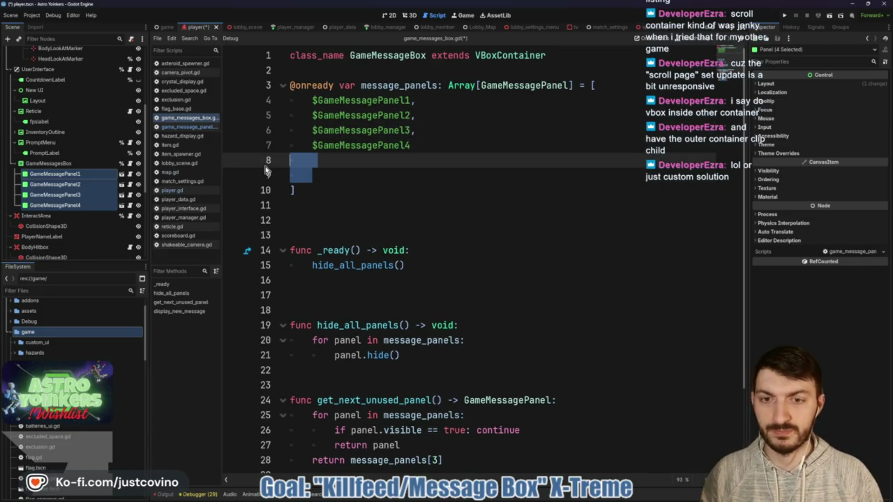
key("BackSpace")
key("BackSpace")
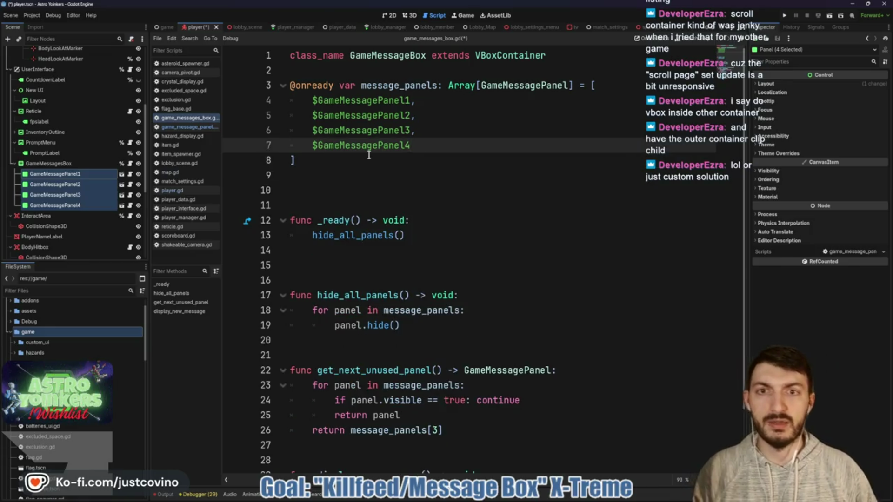
left_click(367, 182)
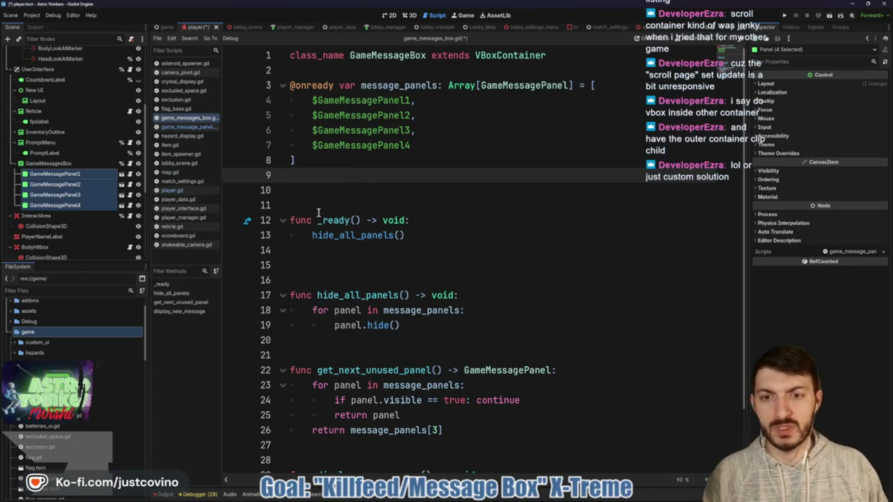
scroll(381, 241, "down", 2)
scroll(381, 241, "up", 2)
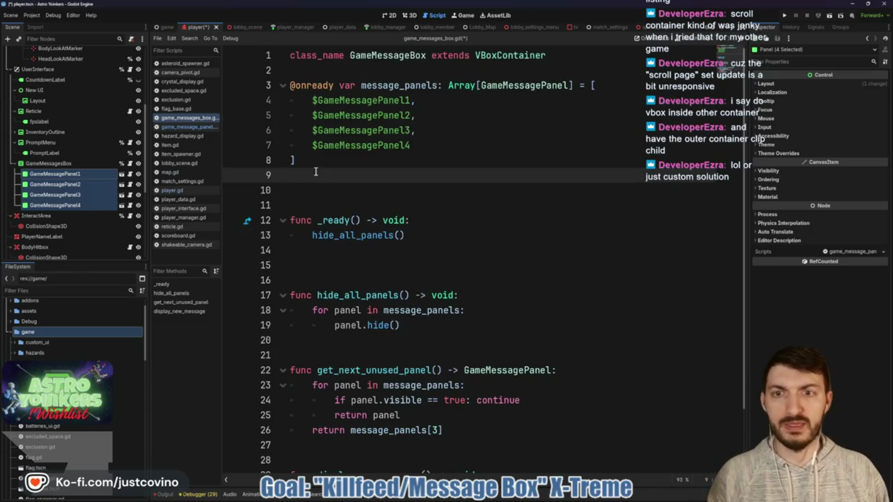
left_click(344, 72)
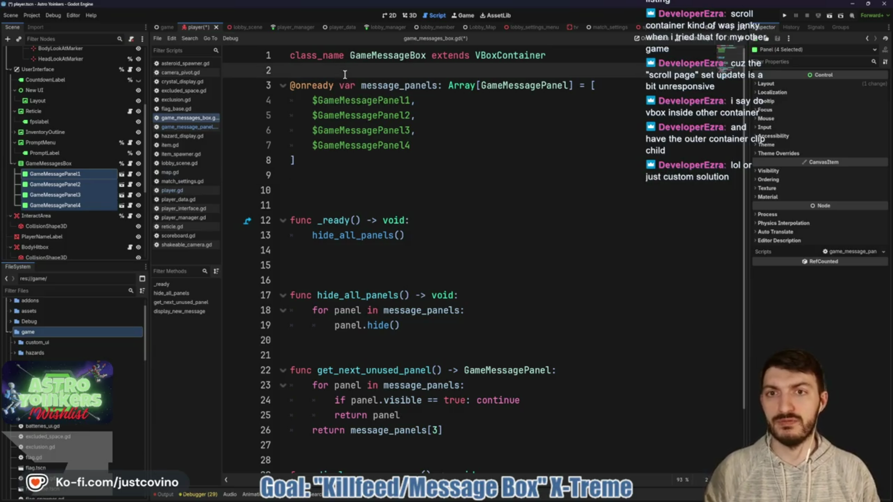
key("Return")
key("Return")
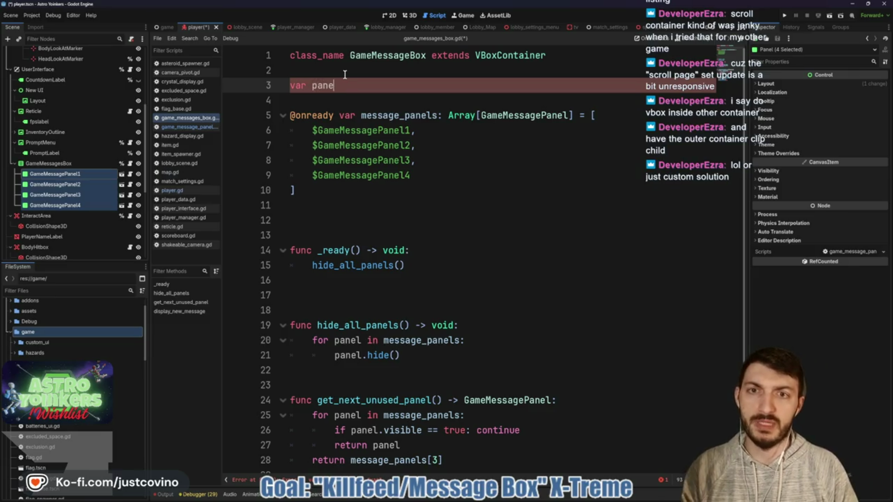
type("_idx")
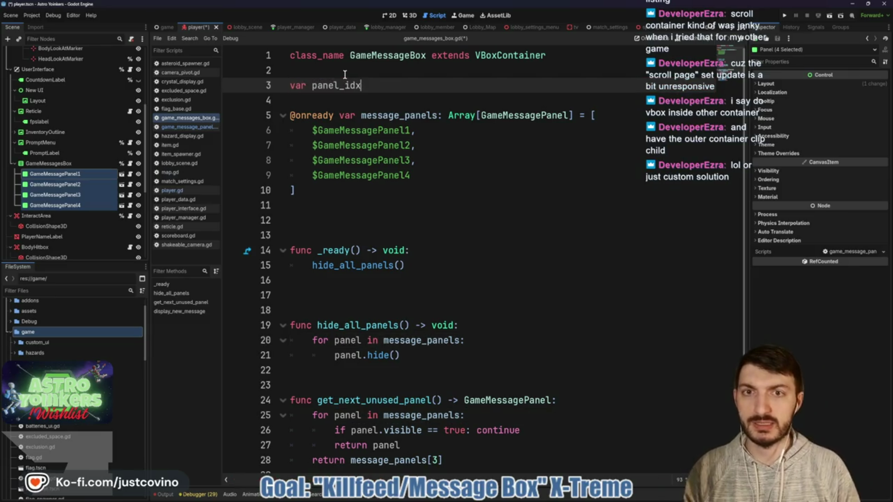
type(": int =")
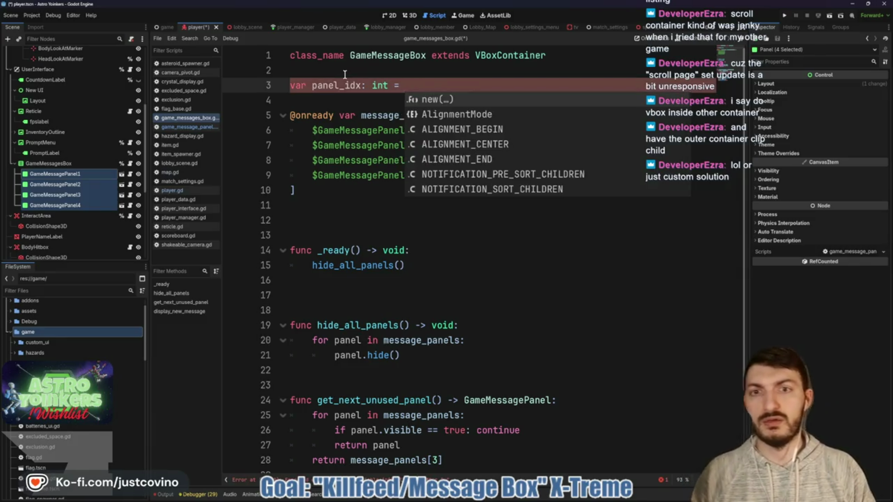
type(" 4")
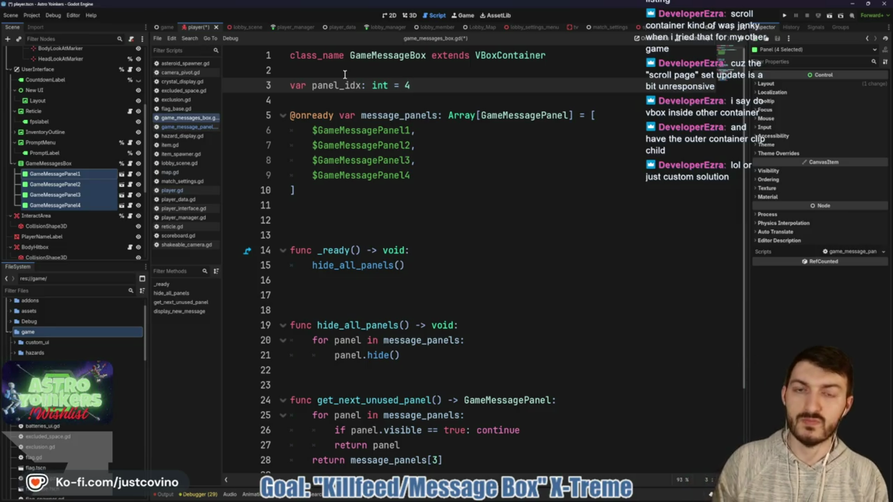
left_click(363, 207)
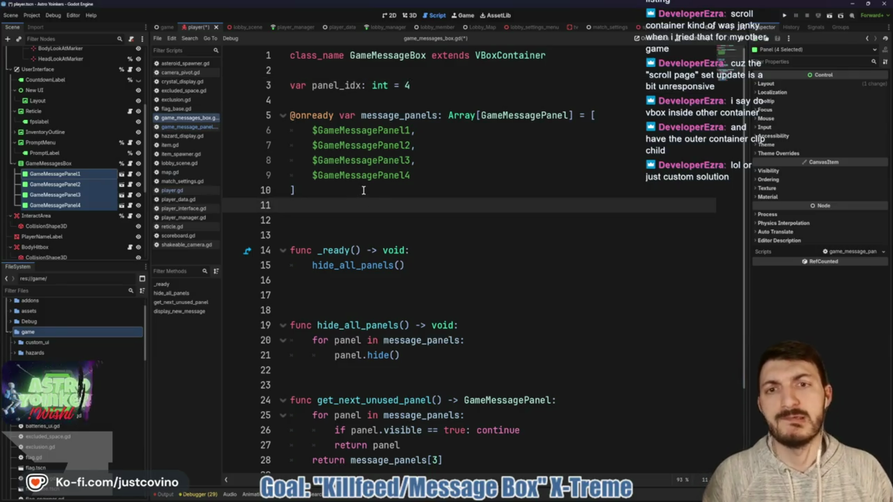
scroll(442, 224, "down", 1)
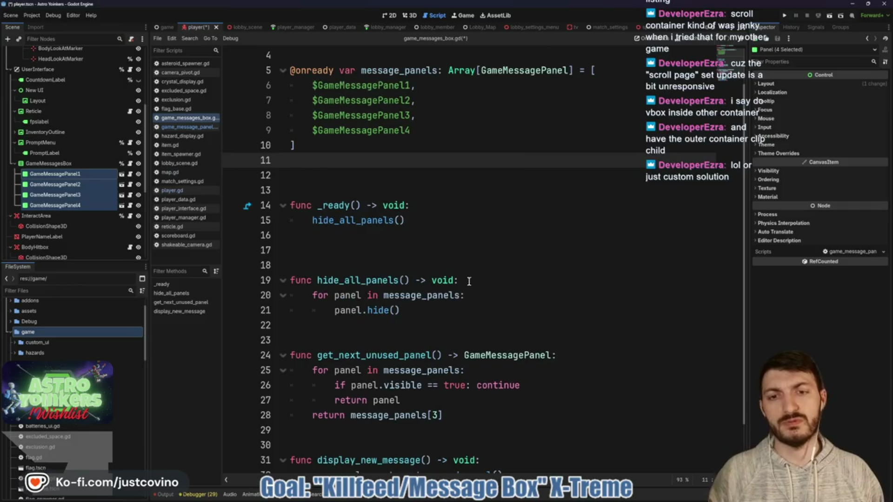
scroll(460, 326, "down", 1)
left_click(472, 371)
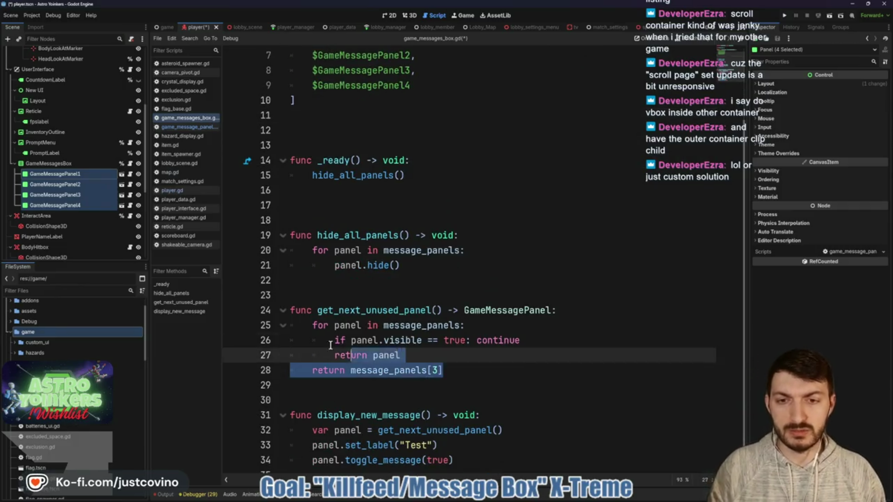
Step: Delete the old get_next_unused_panel and display_new_message functions and a spare blank line
key("shift+Up")
key("shift+Up")
key("shift+Up")
mouse_move(454, 450)
left_mouse_down()
mouse_move(418, 442)
mouse_move(282, 292)
left_mouse_up()
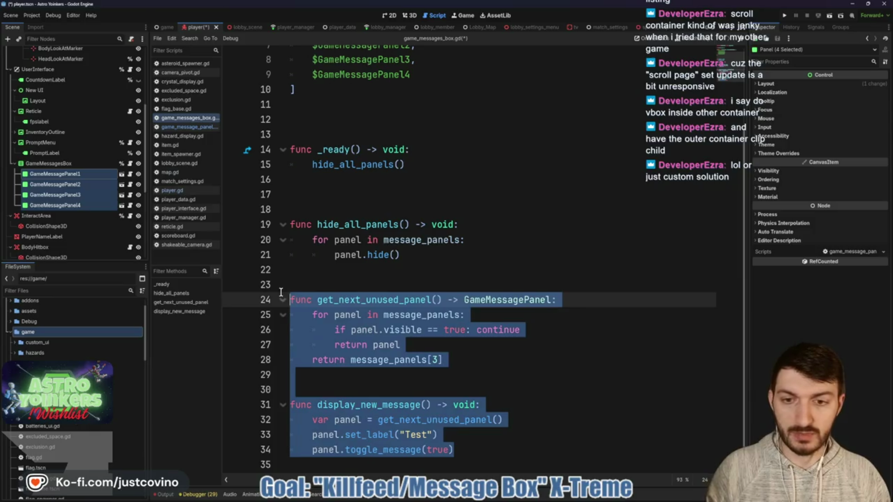
key("Delete")
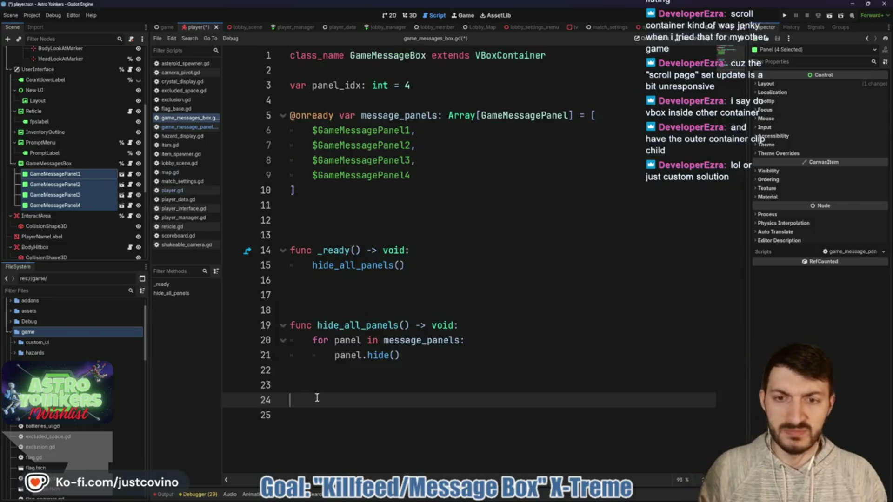
left_click(328, 221)
key("BackSpace")
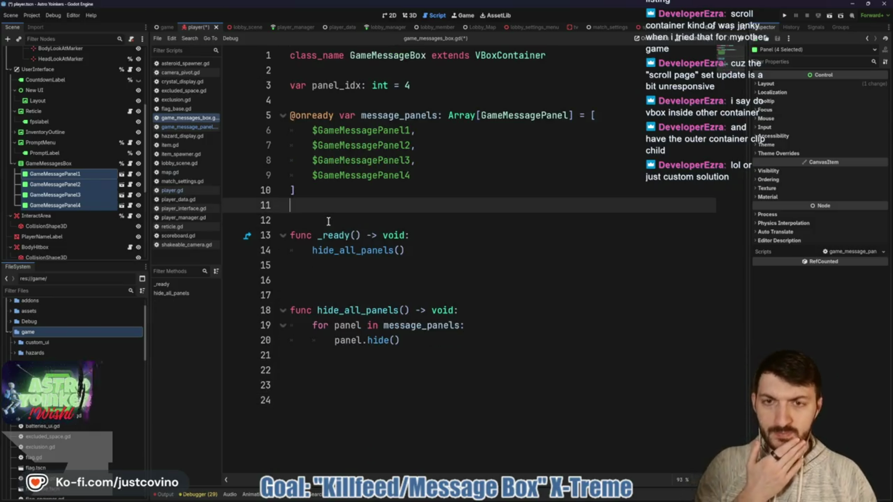
Step: Below hide_all_panels, write the header func display_new_message() -> void:
left_click(386, 282)
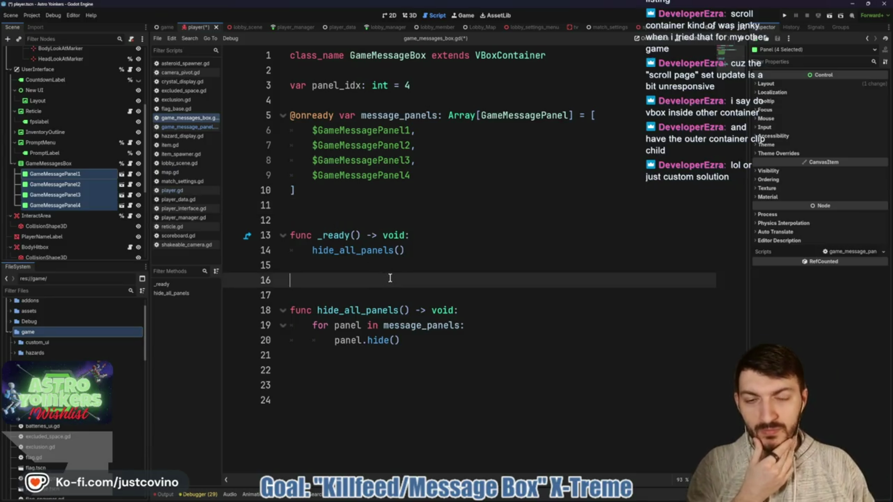
left_click(357, 367)
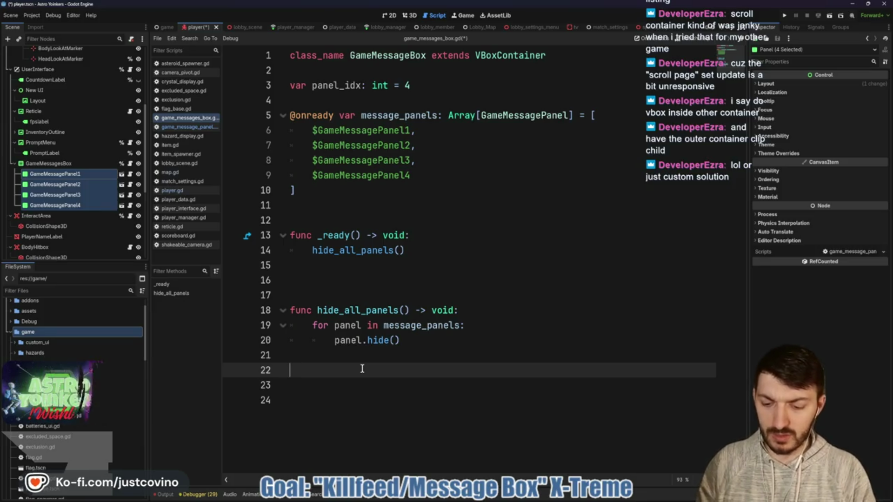
type("func ")
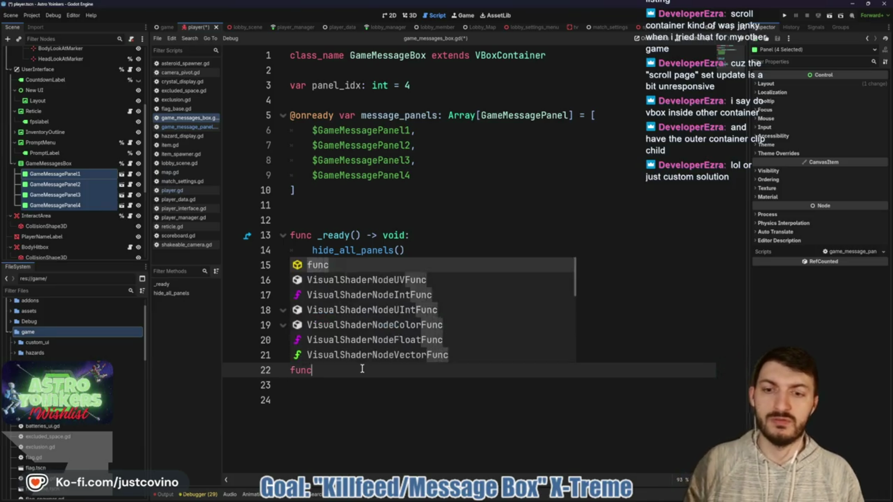
type("update_")
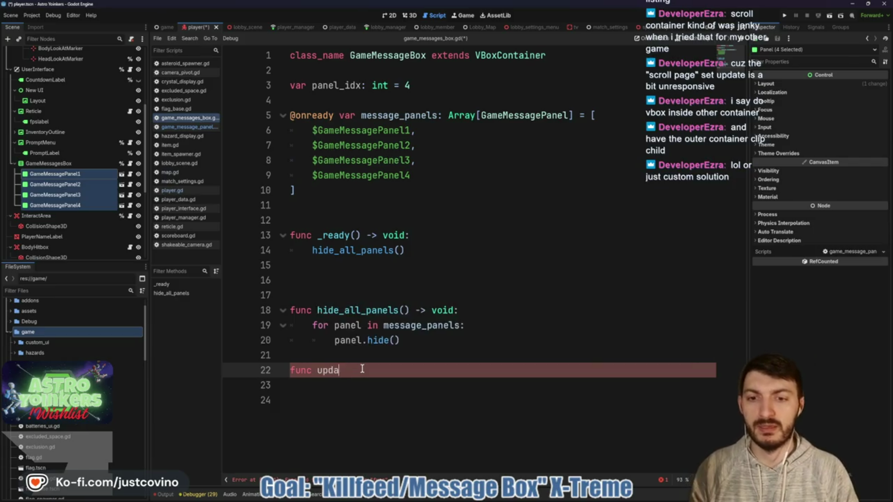
key("BackSpace")
key("BackSpace")
key("BackSpace")
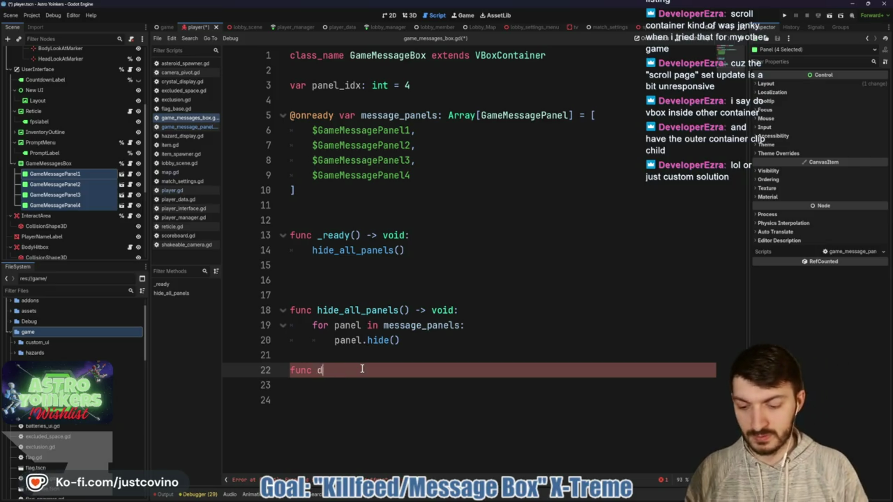
type("new_messa")
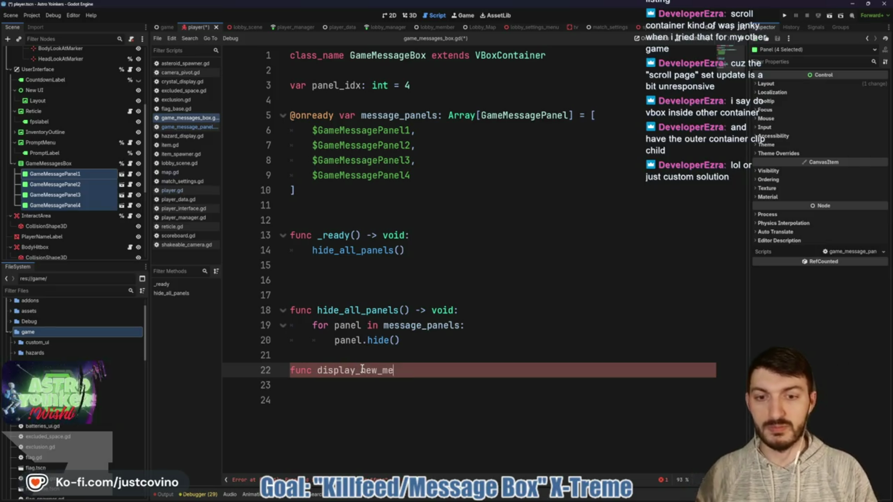
type("ge()")
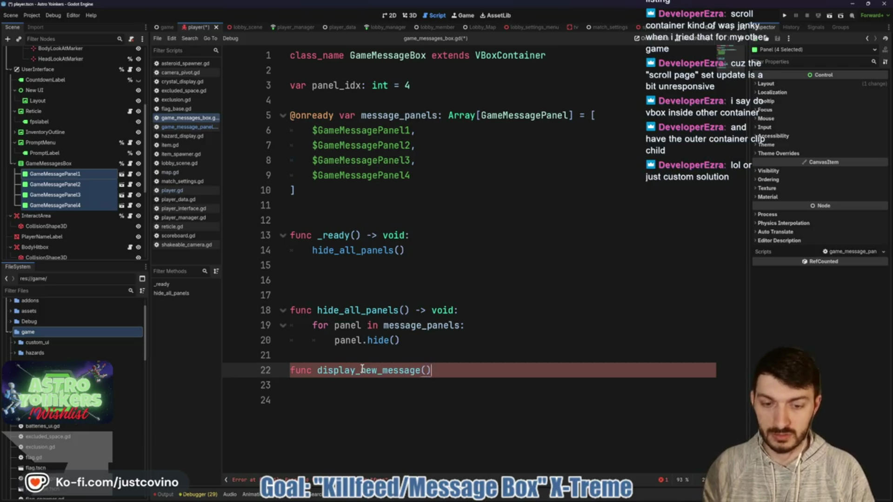
type(" -> void:")
key("Return")
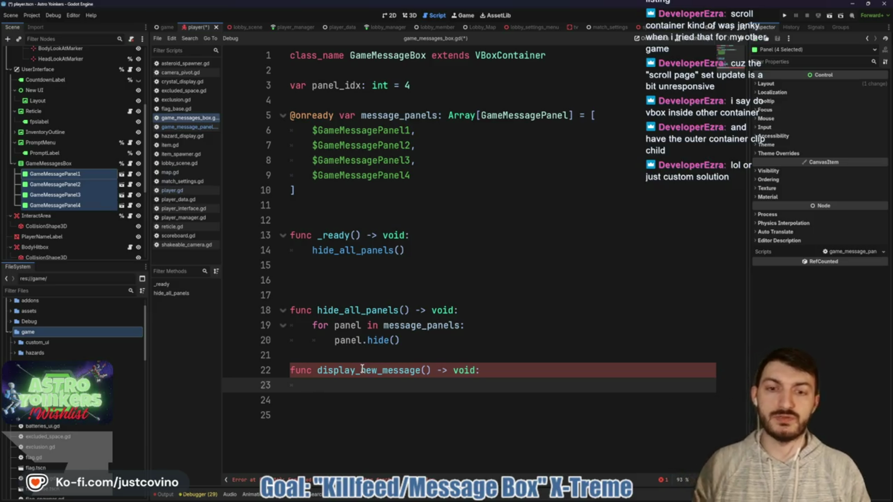
Step: Give display_new_message a pass body and add blank lines above it
left_click(321, 351)
key("Return")
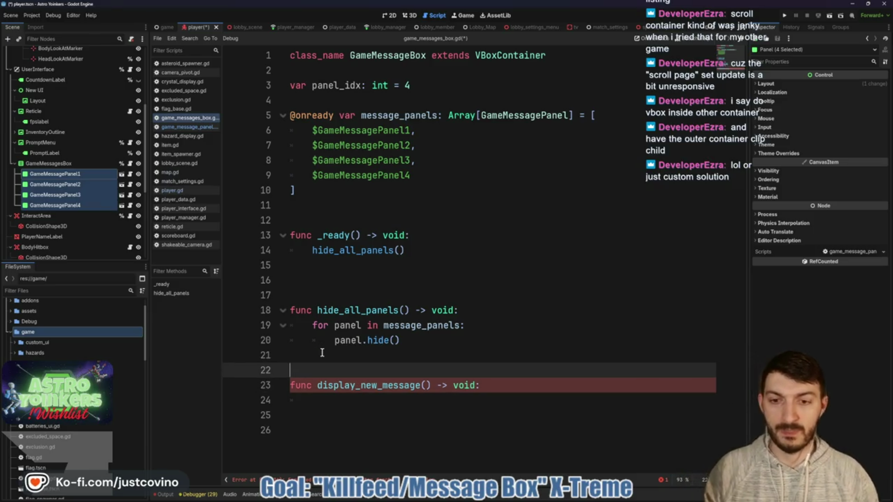
left_click(344, 400)
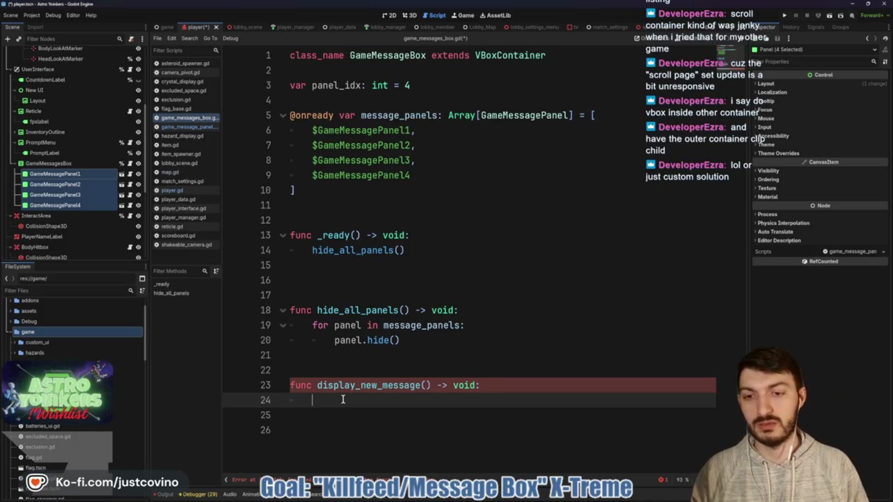
left_click(316, 369)
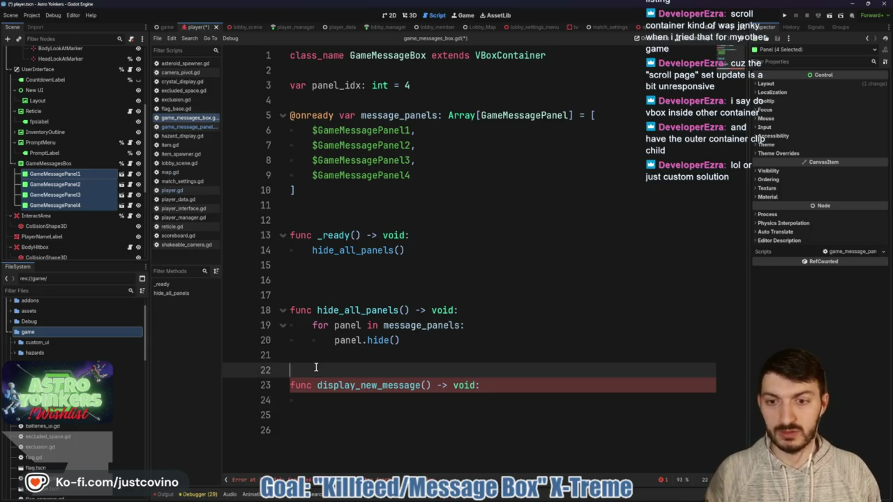
left_click(355, 400)
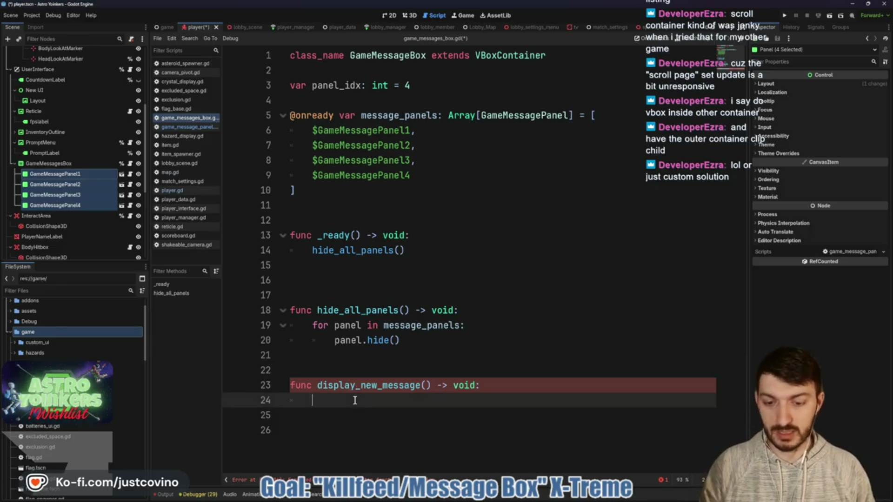
type("ss")
left_click(320, 368)
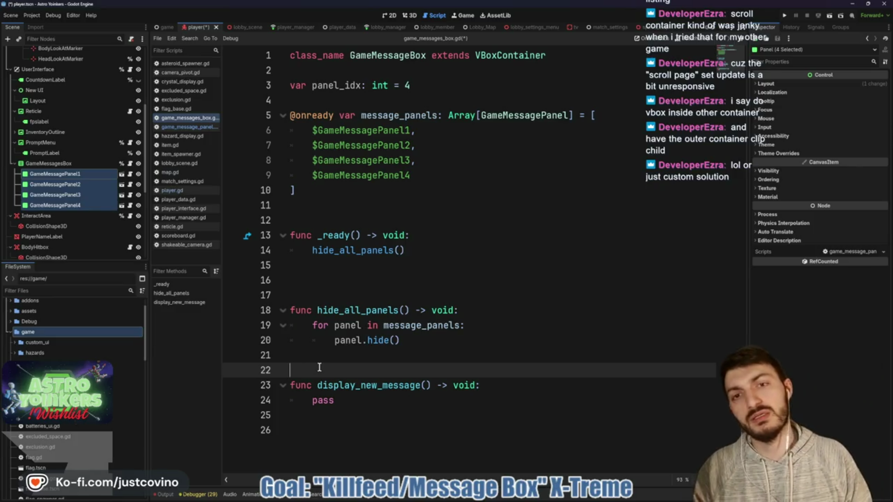
key("Return")
key("Return")
key("Up")
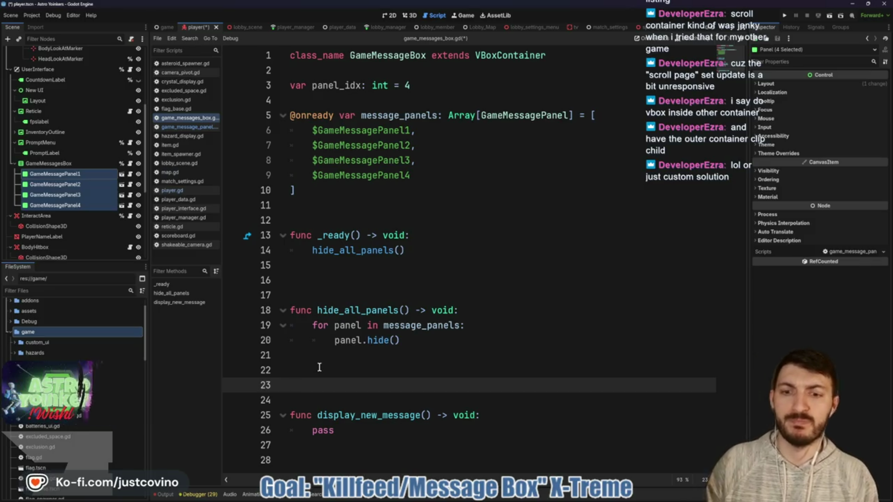
Step: Write func get_next_unused_panel() -> GameMessagePanel: and start its indented body line
type("_next_un")
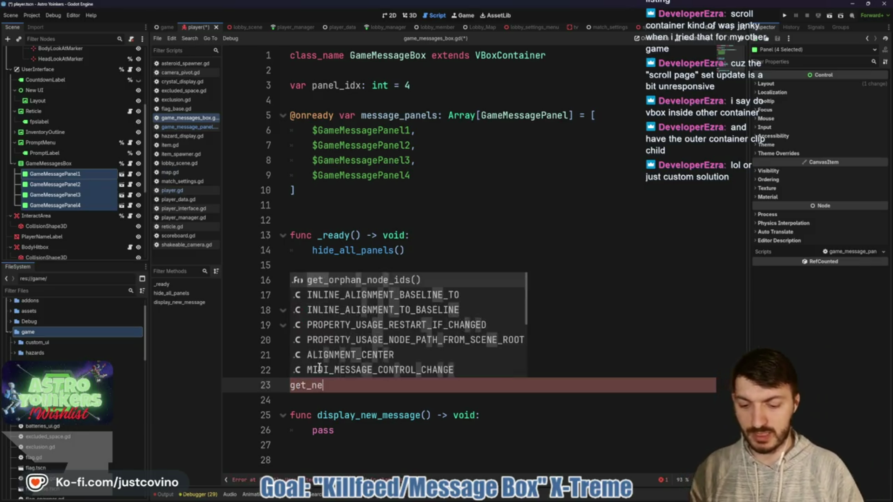
type("use")
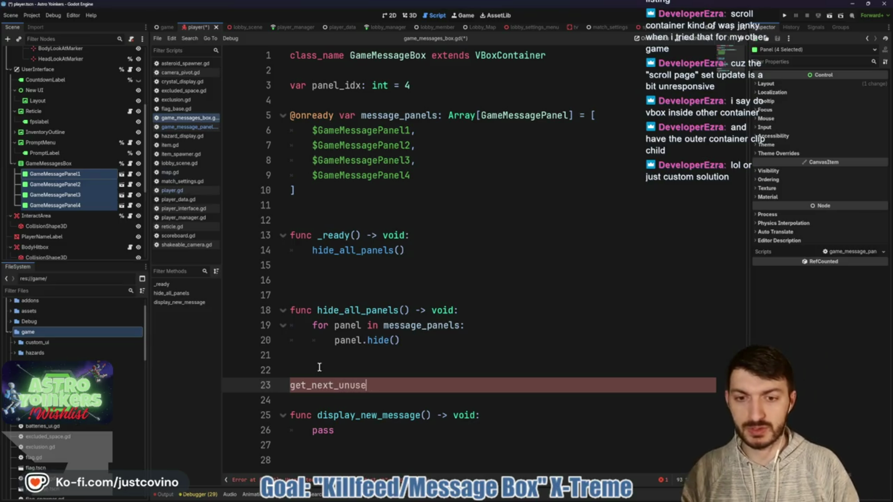
type("d_panel(")
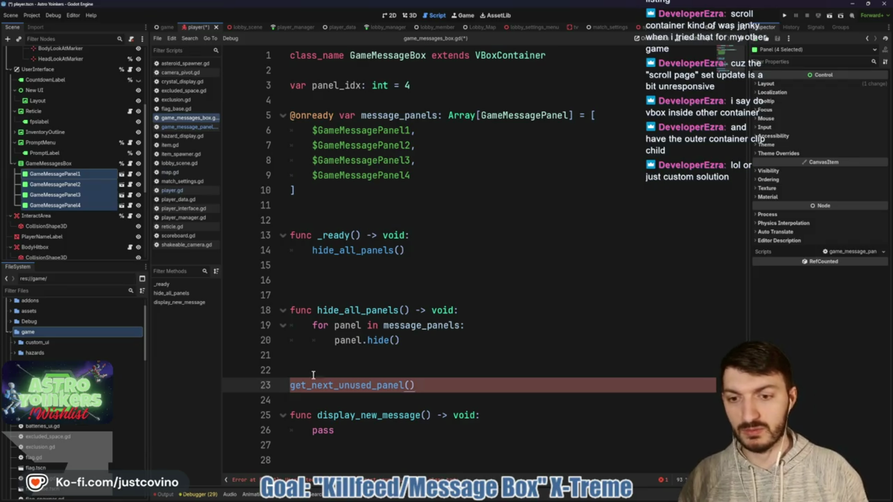
double_click(294, 386)
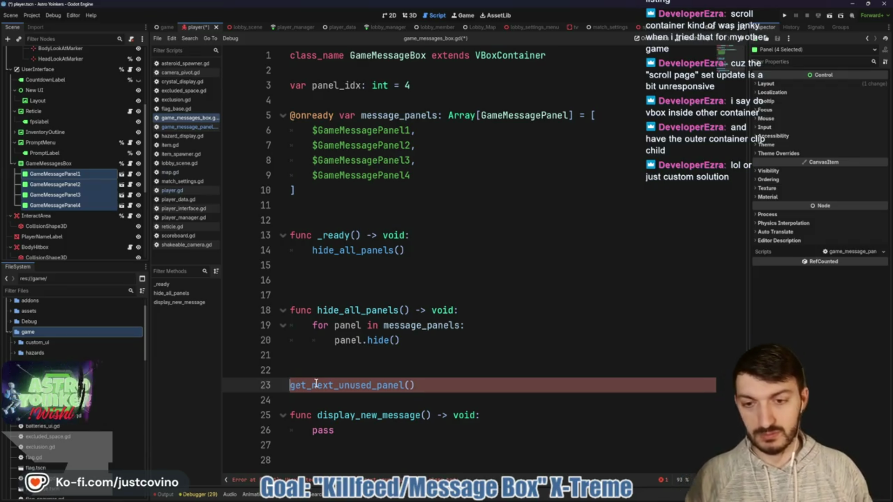
type("func")
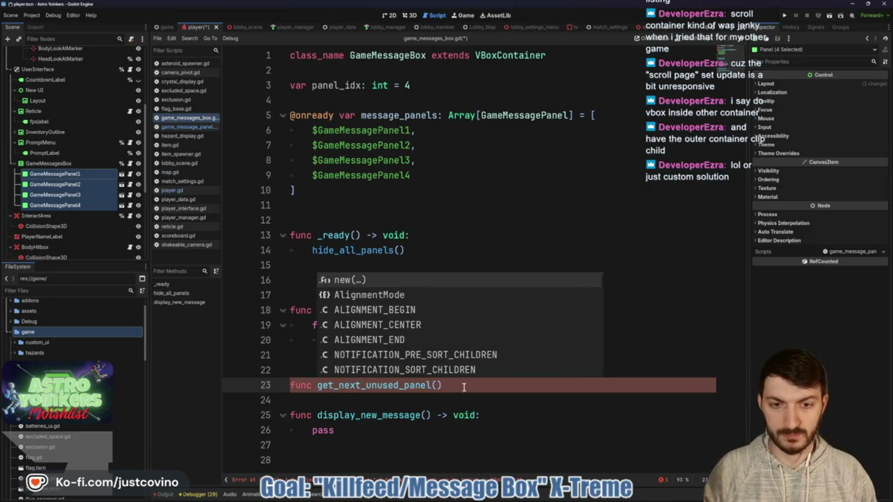
left_click(464, 387)
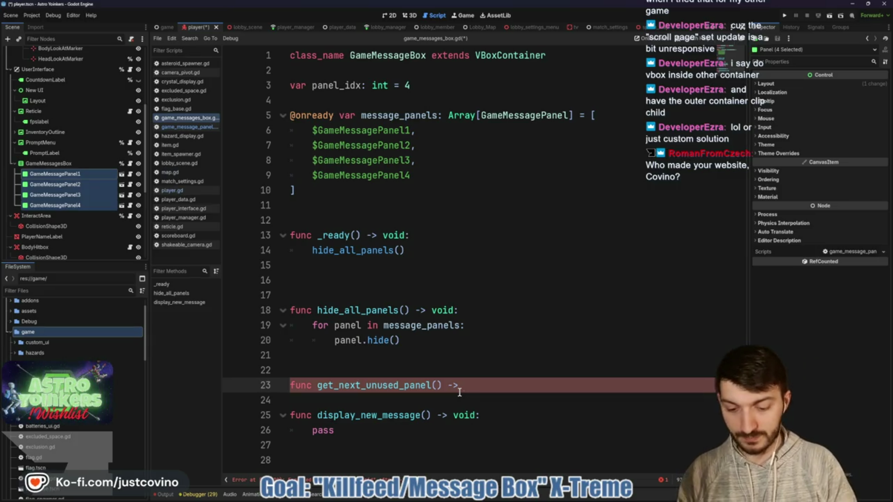
type("Game")
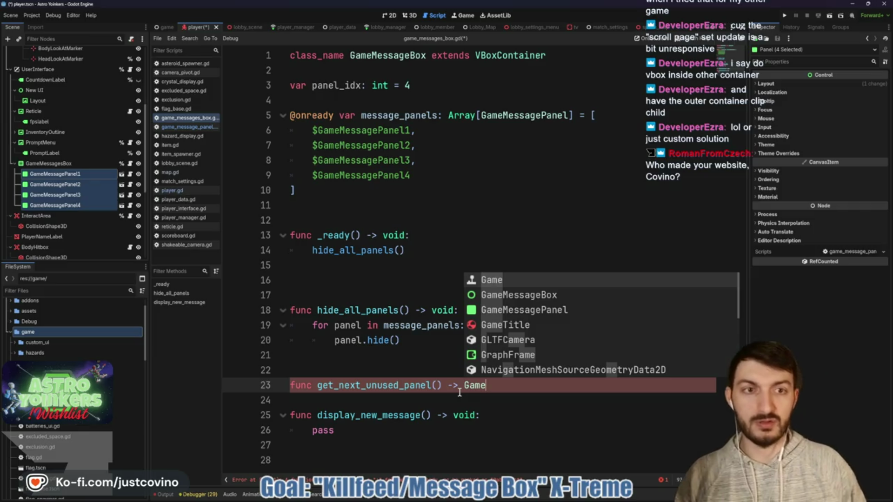
key("Down")
key("Down")
key("Return")
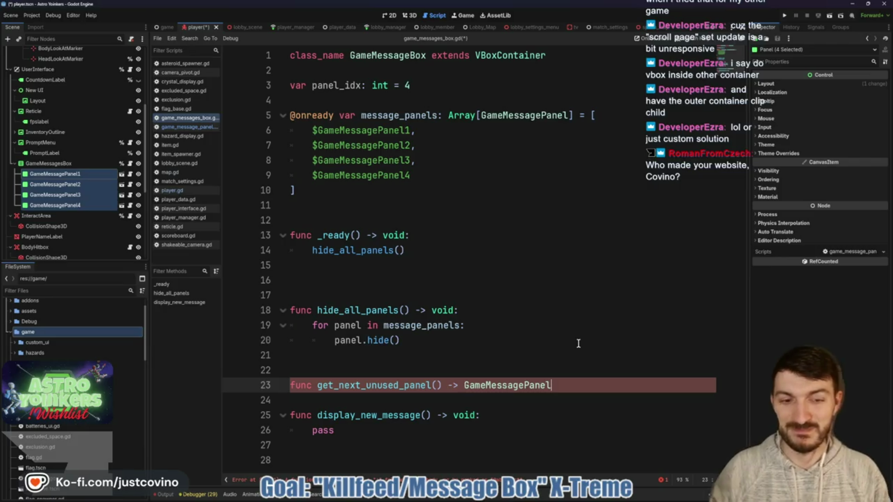
type(":")
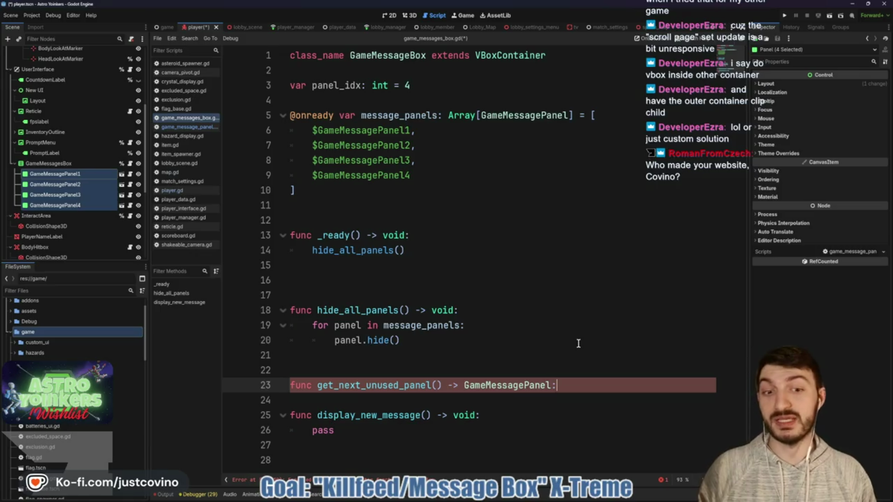
key("Return")
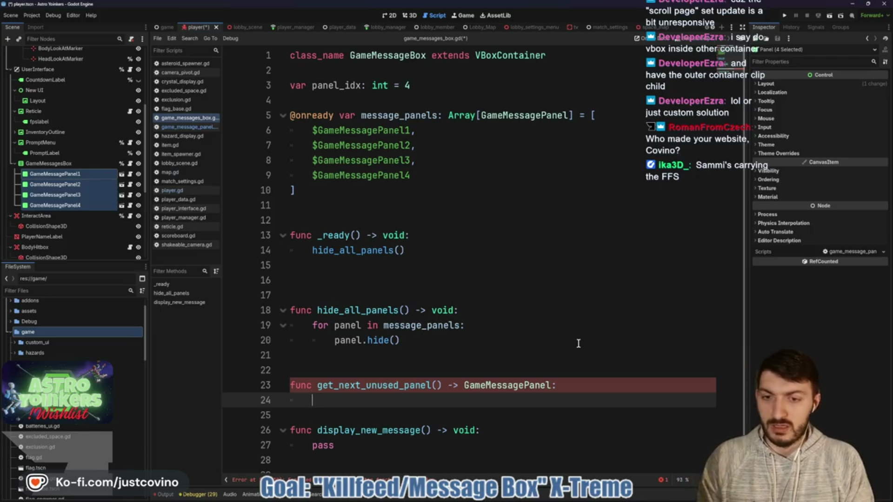
Step: Start a for panel in message_panels: loop in get_next_unused_panel
type("or ")
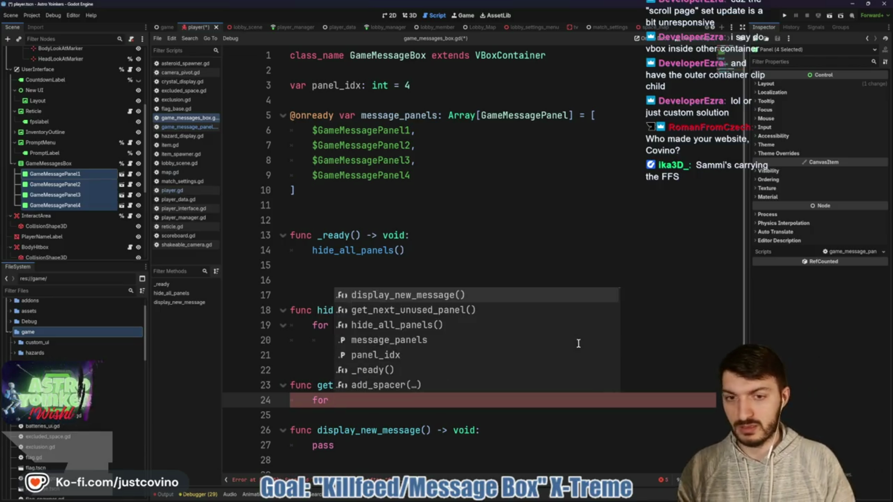
type("messafe")
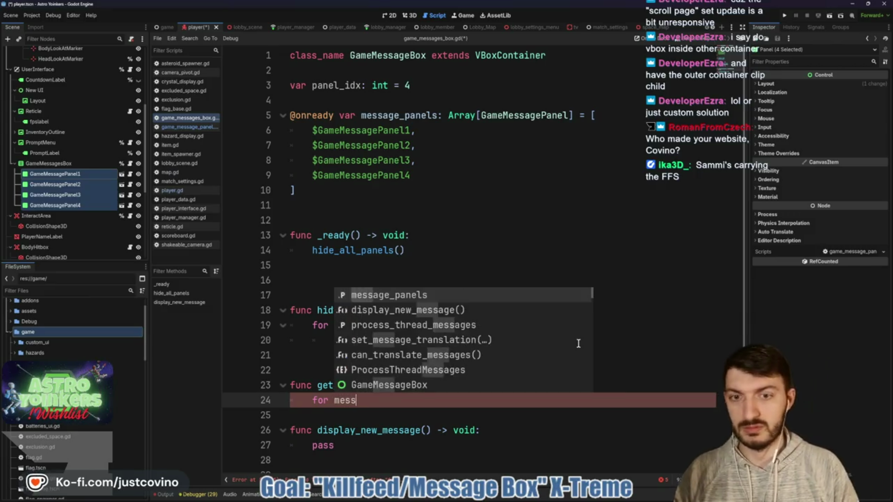
key("BackSpace")
key("BackSpace")
key("BackSpace")
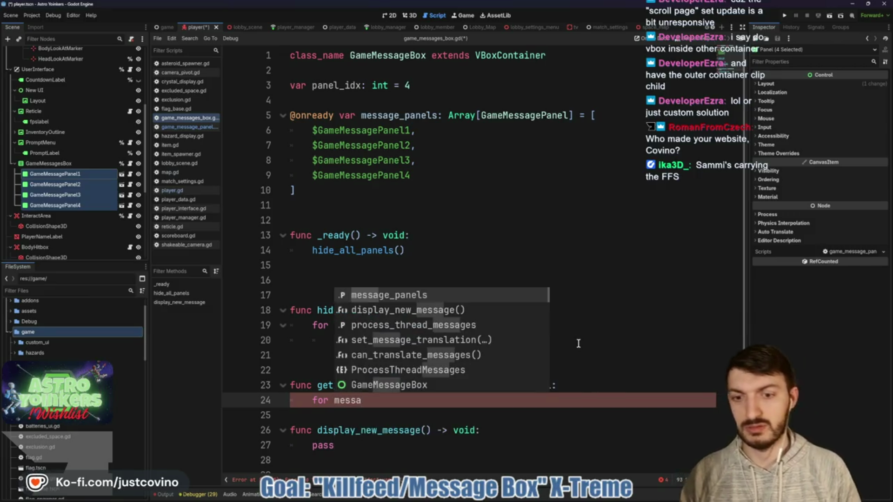
type("panel in")
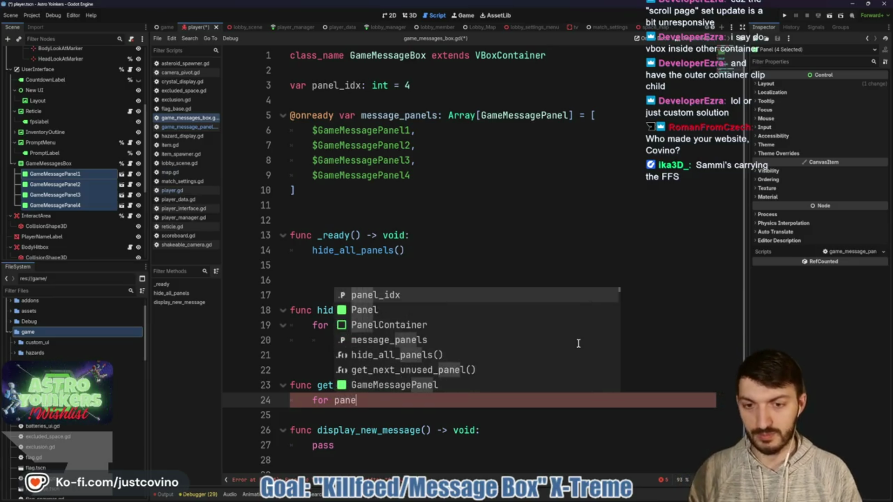
type(" mes")
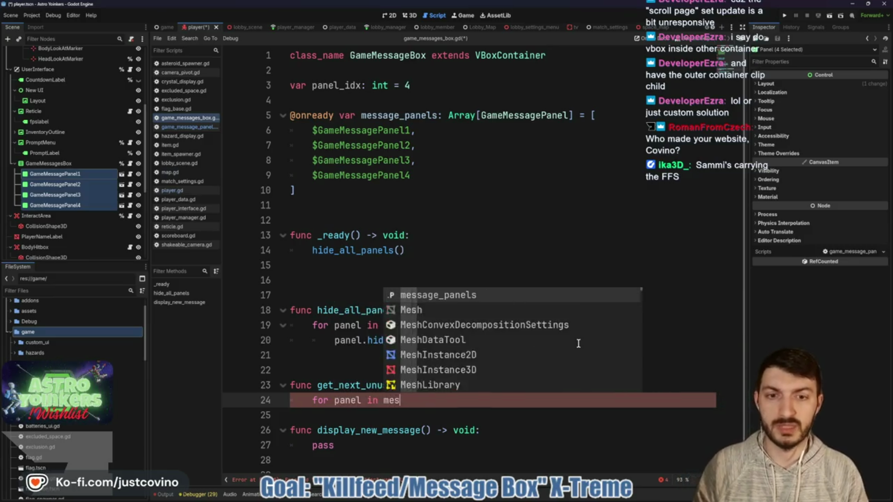
key("Return")
type(":")
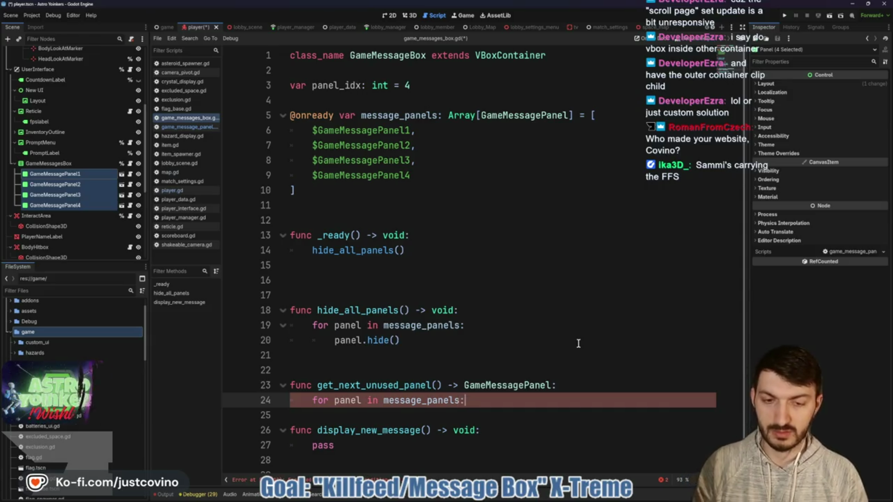
key("Return")
Step: Inside the loop, continue past visible panels and otherwise return panel
type("if panel.")
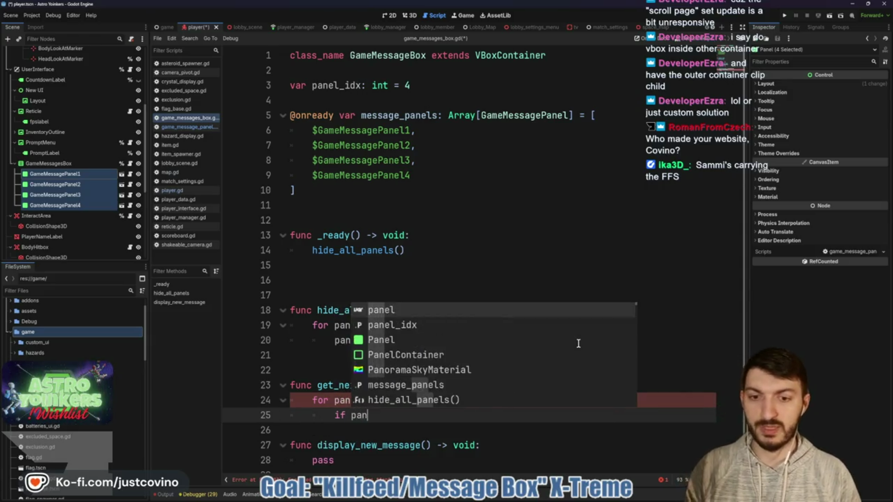
type("visi")
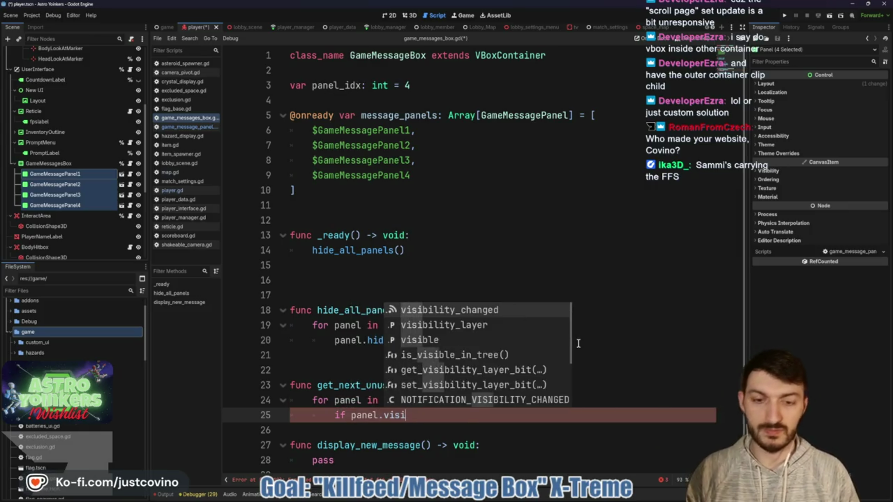
key("Down")
key("Down")
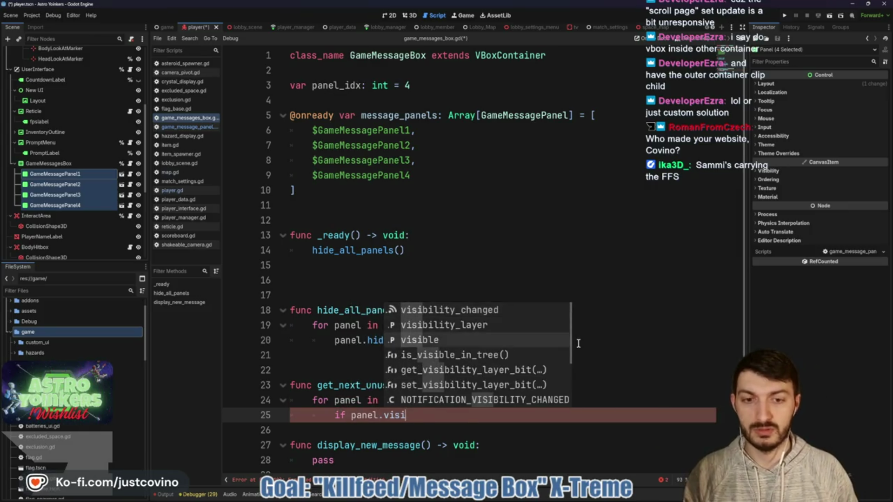
key("Return")
type("contin")
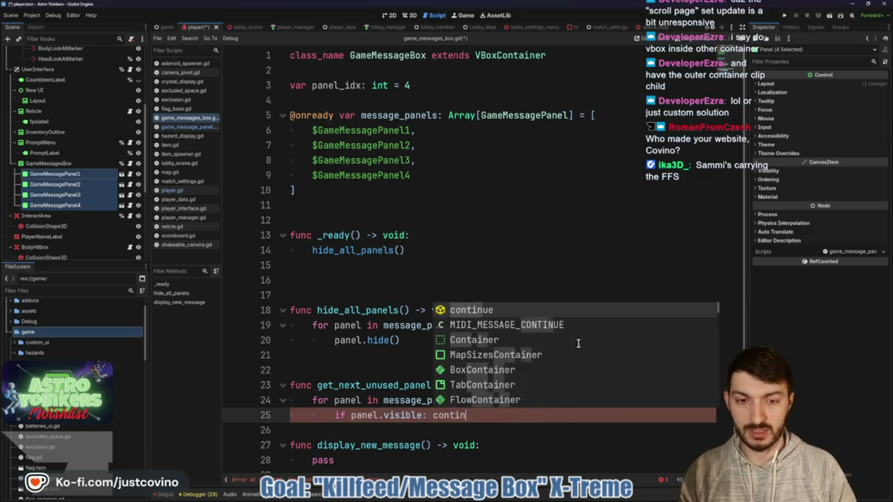
key("Return")
key("Return")
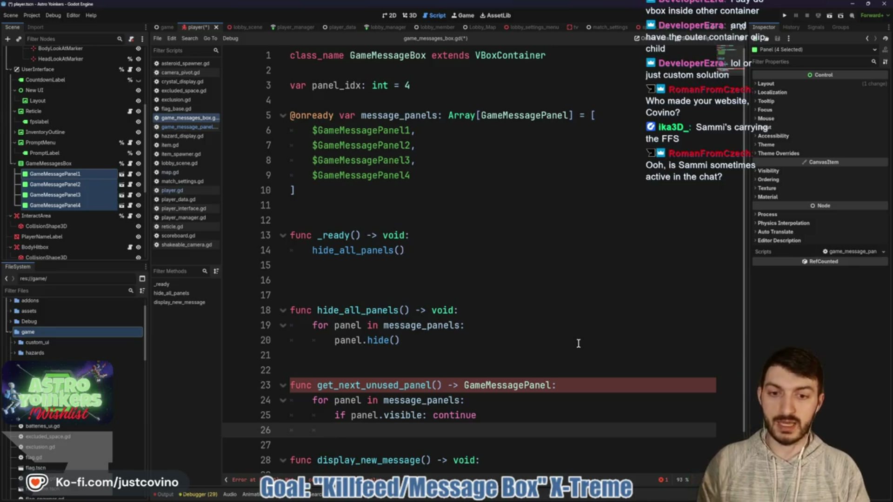
type("eturn panel")
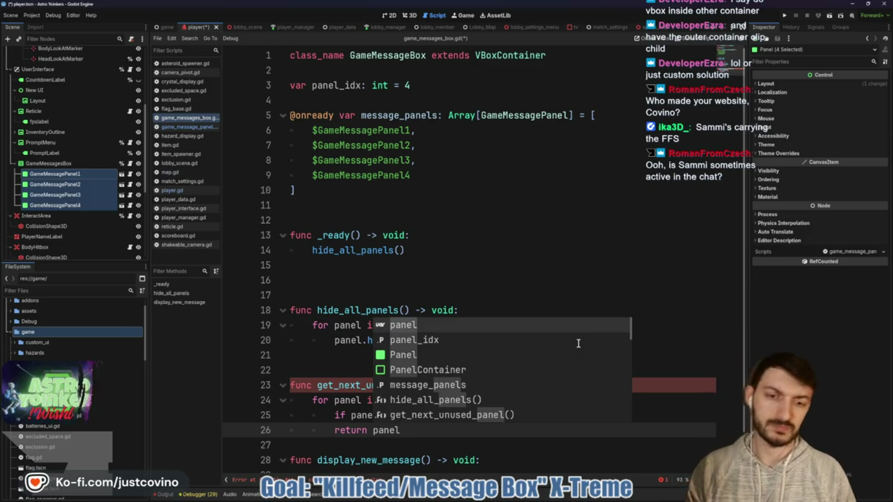
key("Escape")
key("Return")
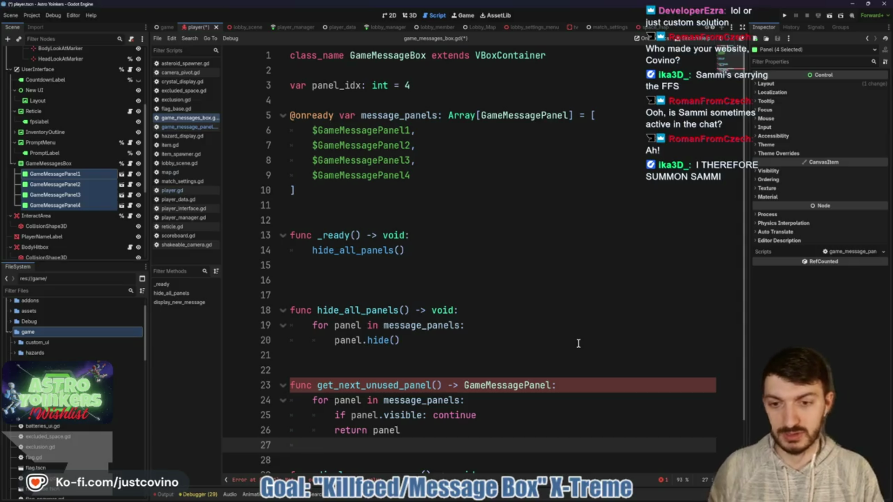
scroll(578, 344, "down", 2)
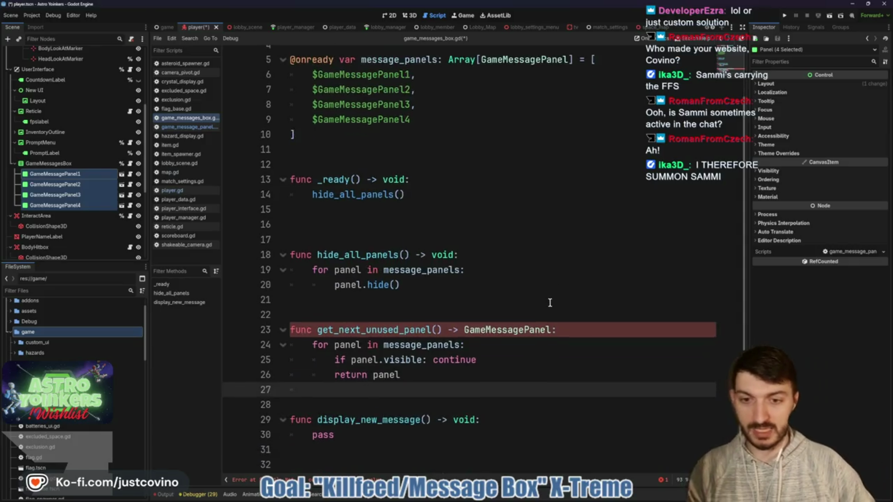
Step: Insert blank lines below the loop and begin typing return message_panels[ on line 27
left_click(345, 405)
key("Return")
key("Return")
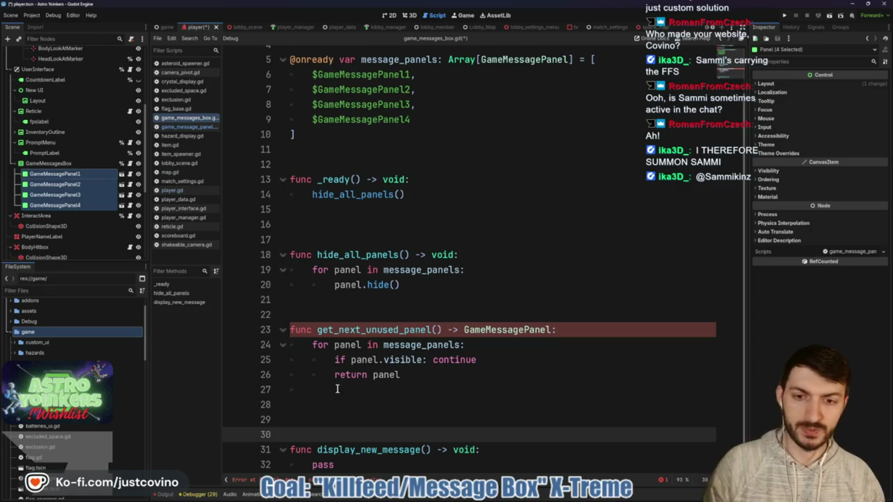
left_click(328, 386)
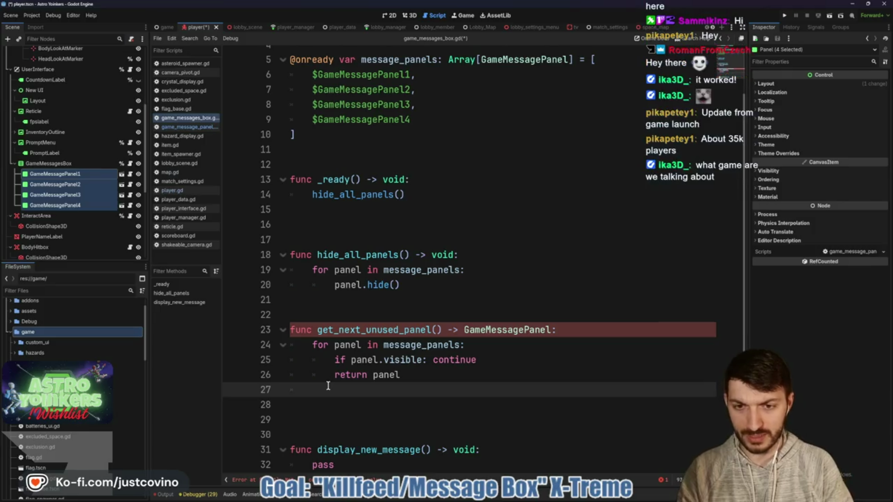
type("return ")
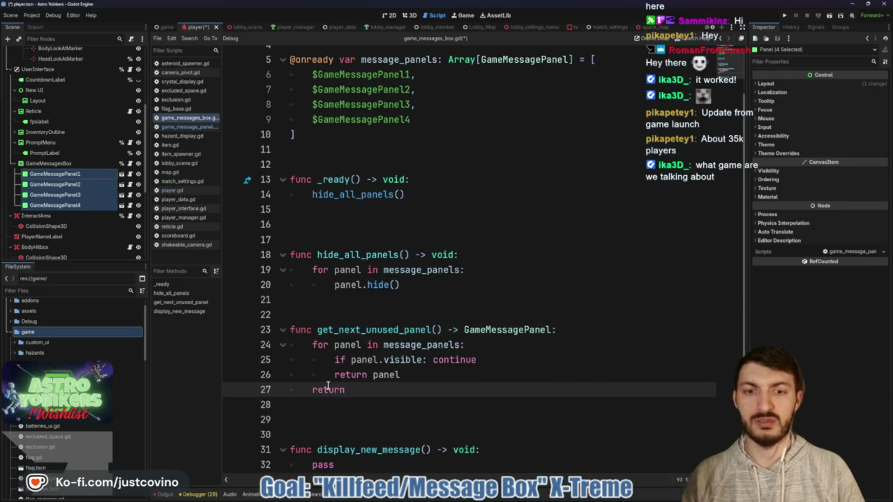
type("message_panels[4")
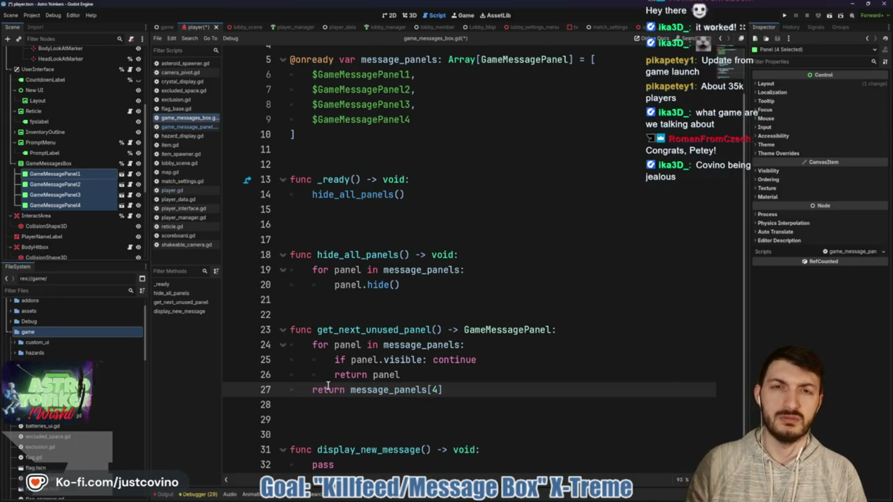
Step: Correct the fallback to return message_panels[4] and save game_messages_box.gd
key("BackSpace")
type("3")
key("ctrl+s")
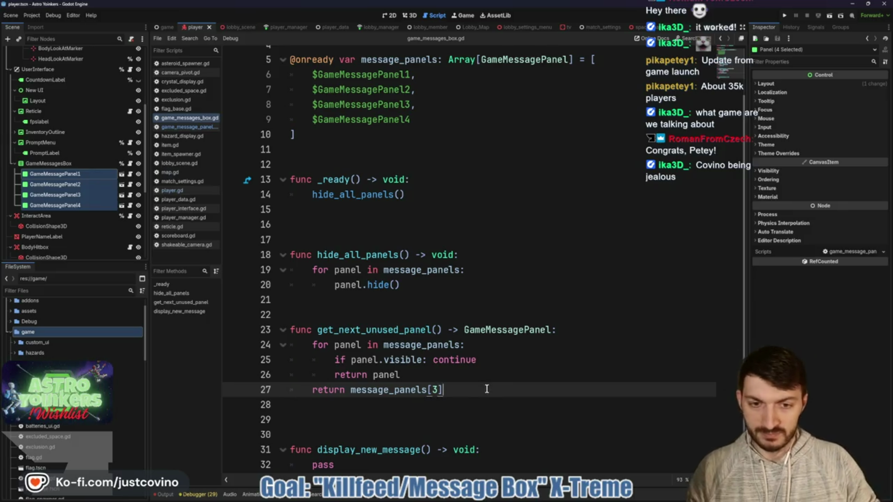
scroll(372, 409, "down", 1)
left_click(344, 395)
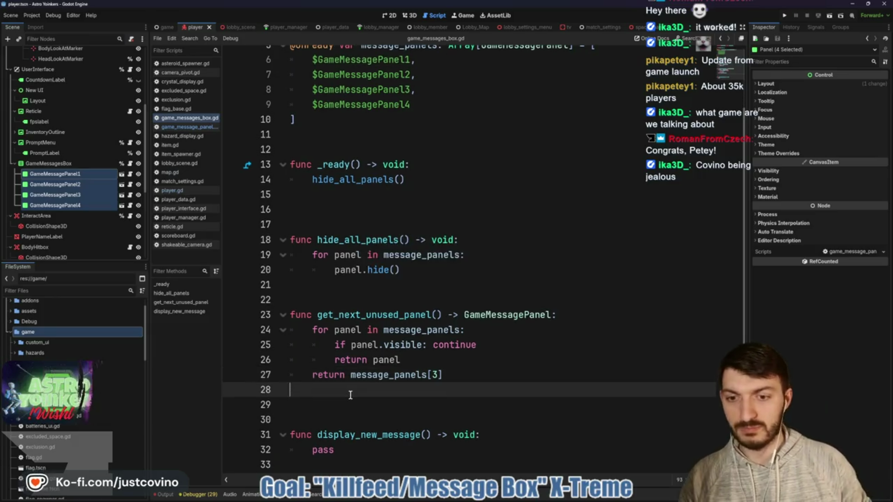